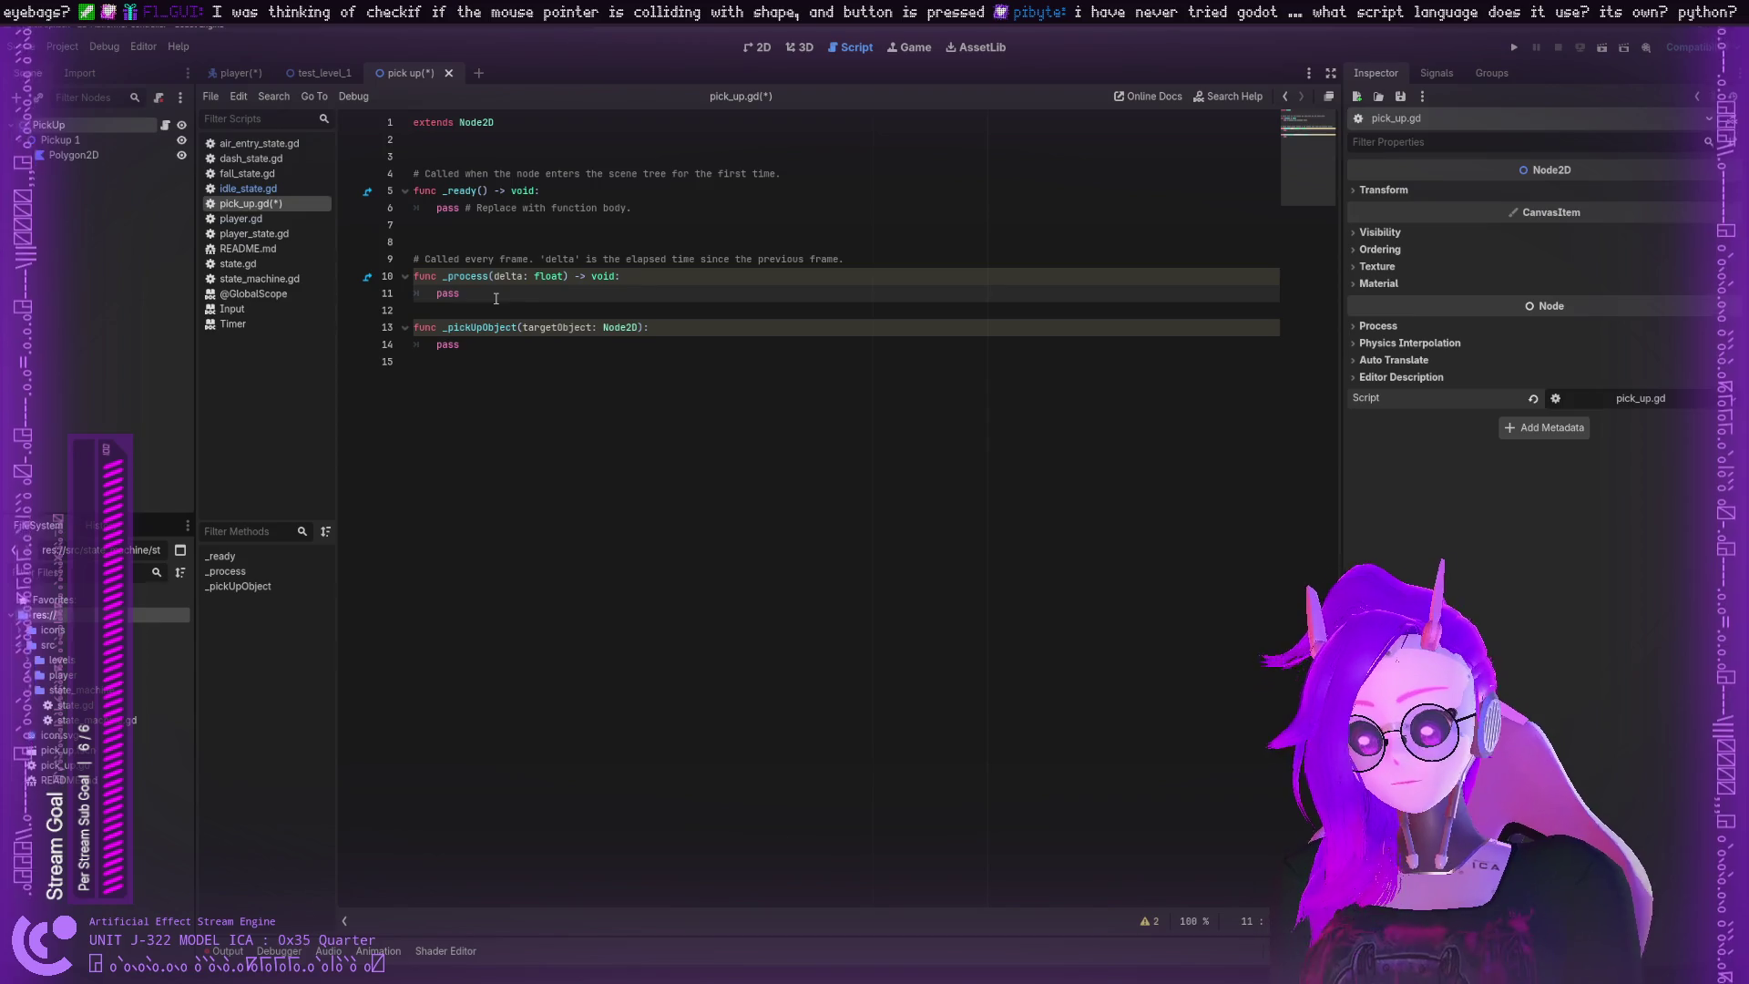
Step: Replace pass in _process with 'if ' and switch to the test_level_1 scene
key("BackSpace")
key("BackSpace")
key("BackSpace")
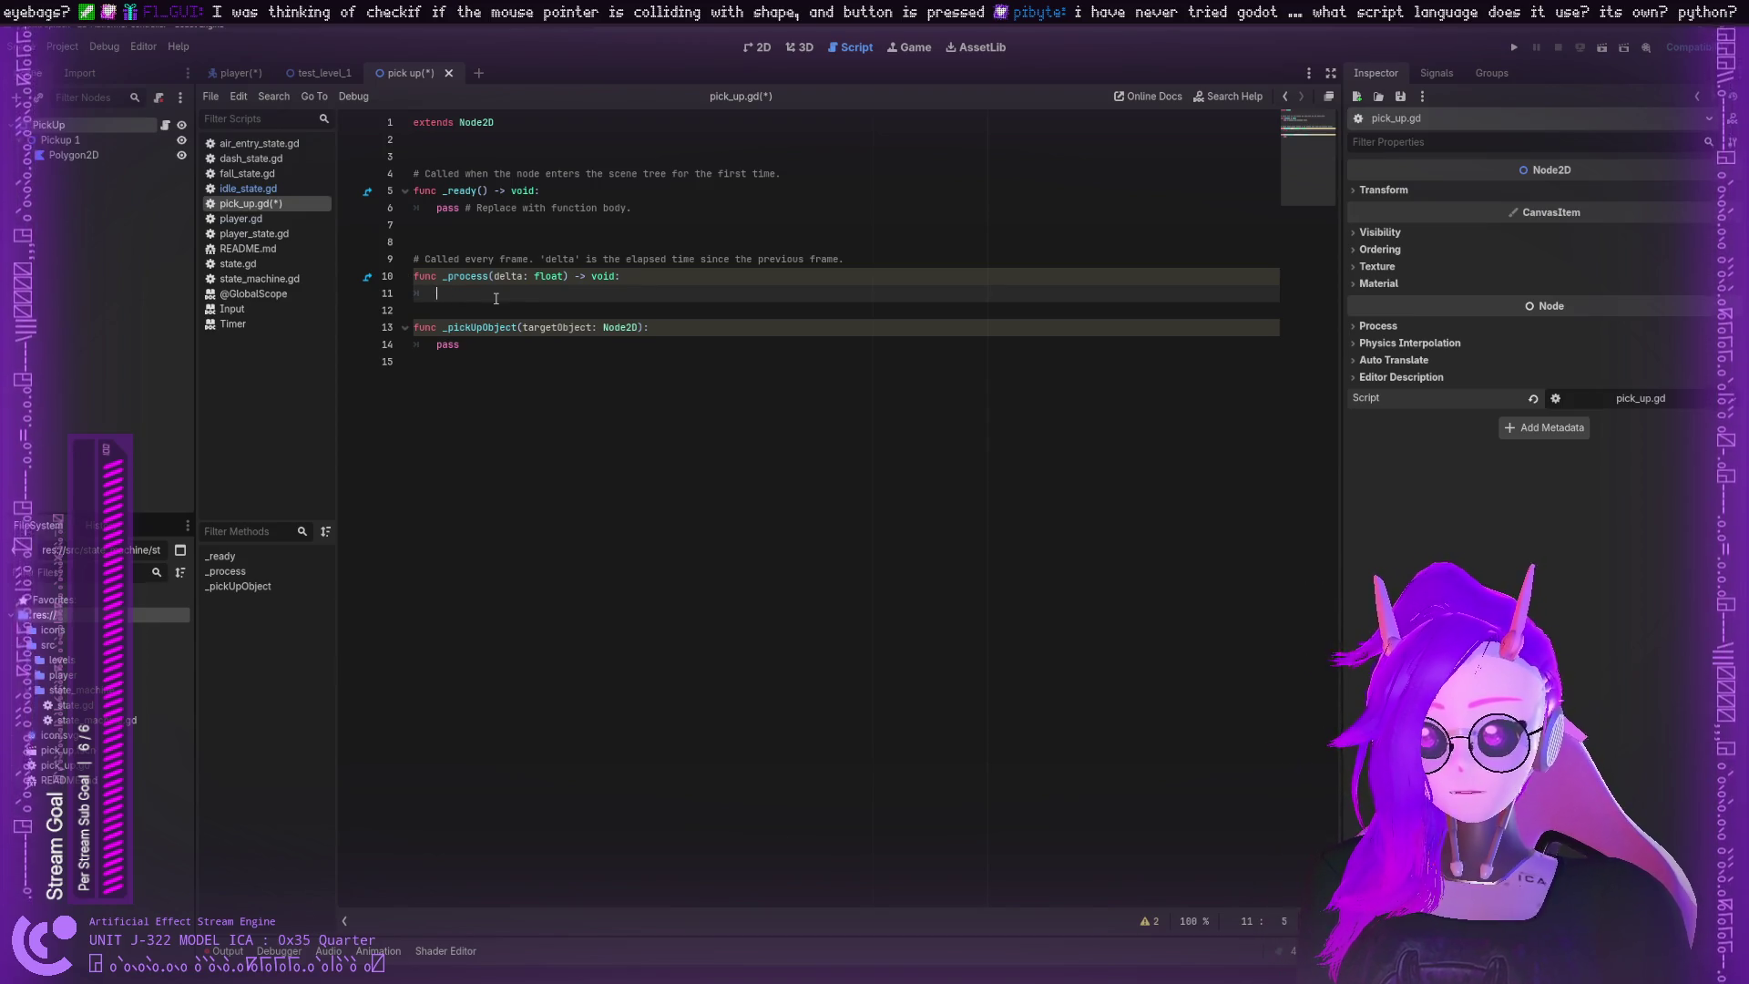
type("if")
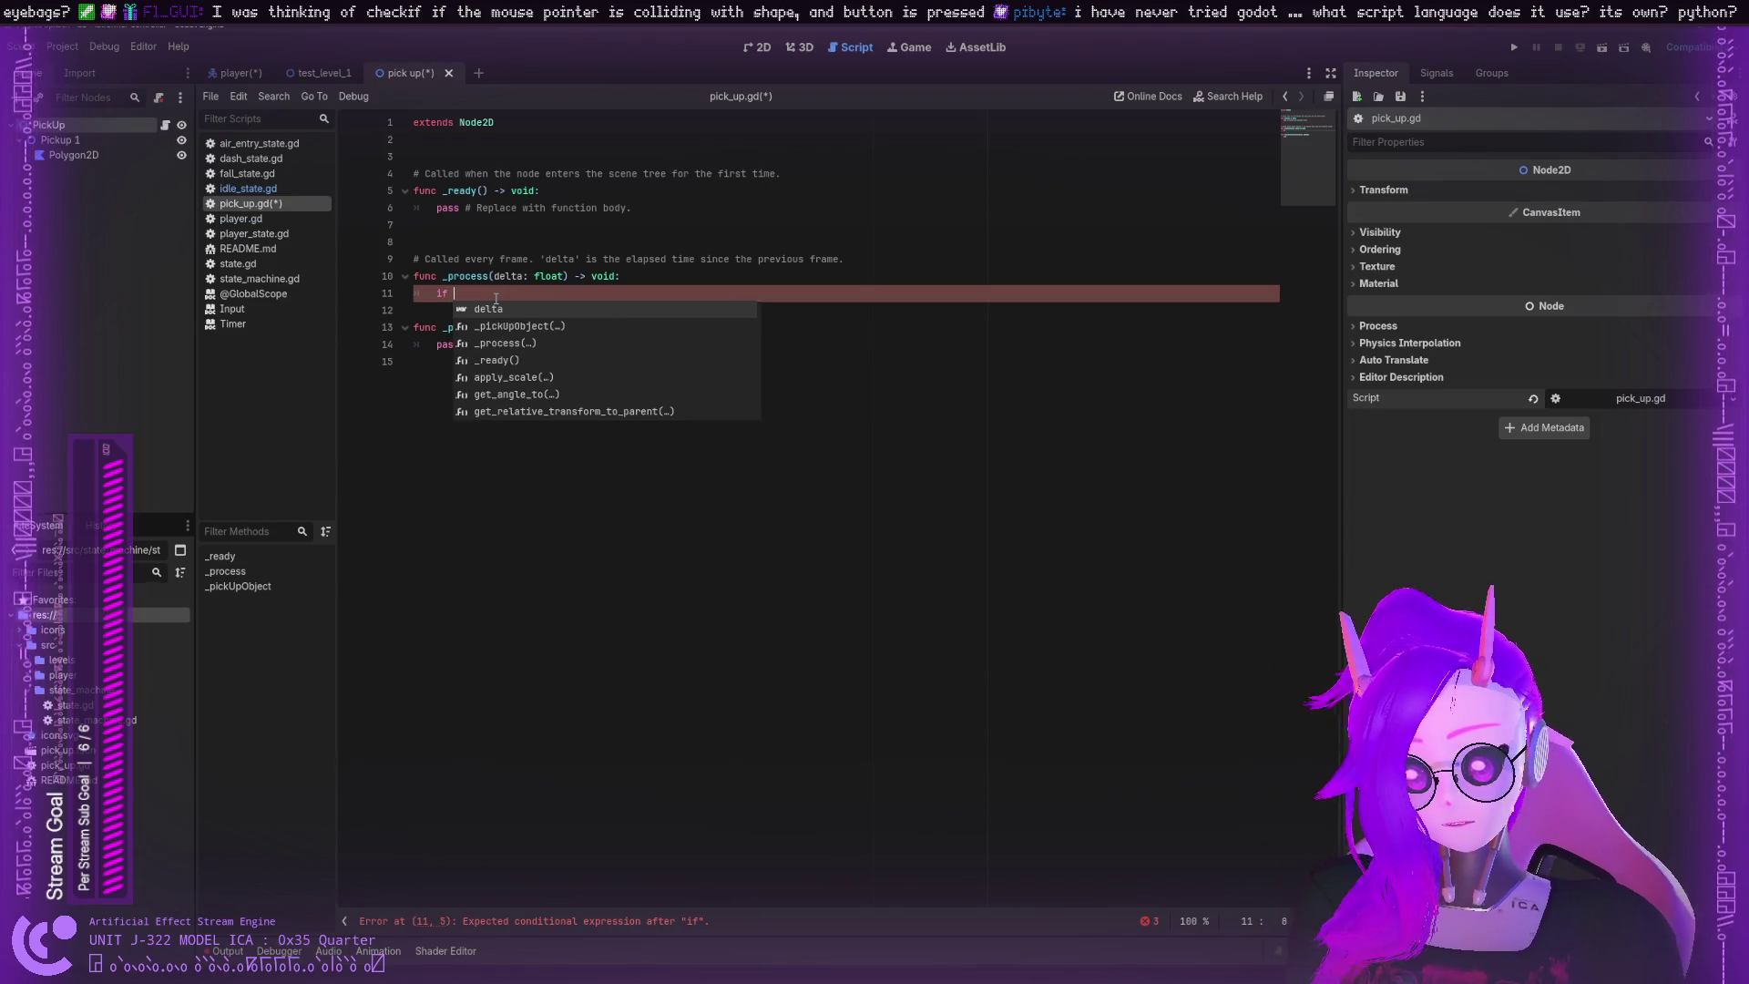
type(" p")
key("BackSpace")
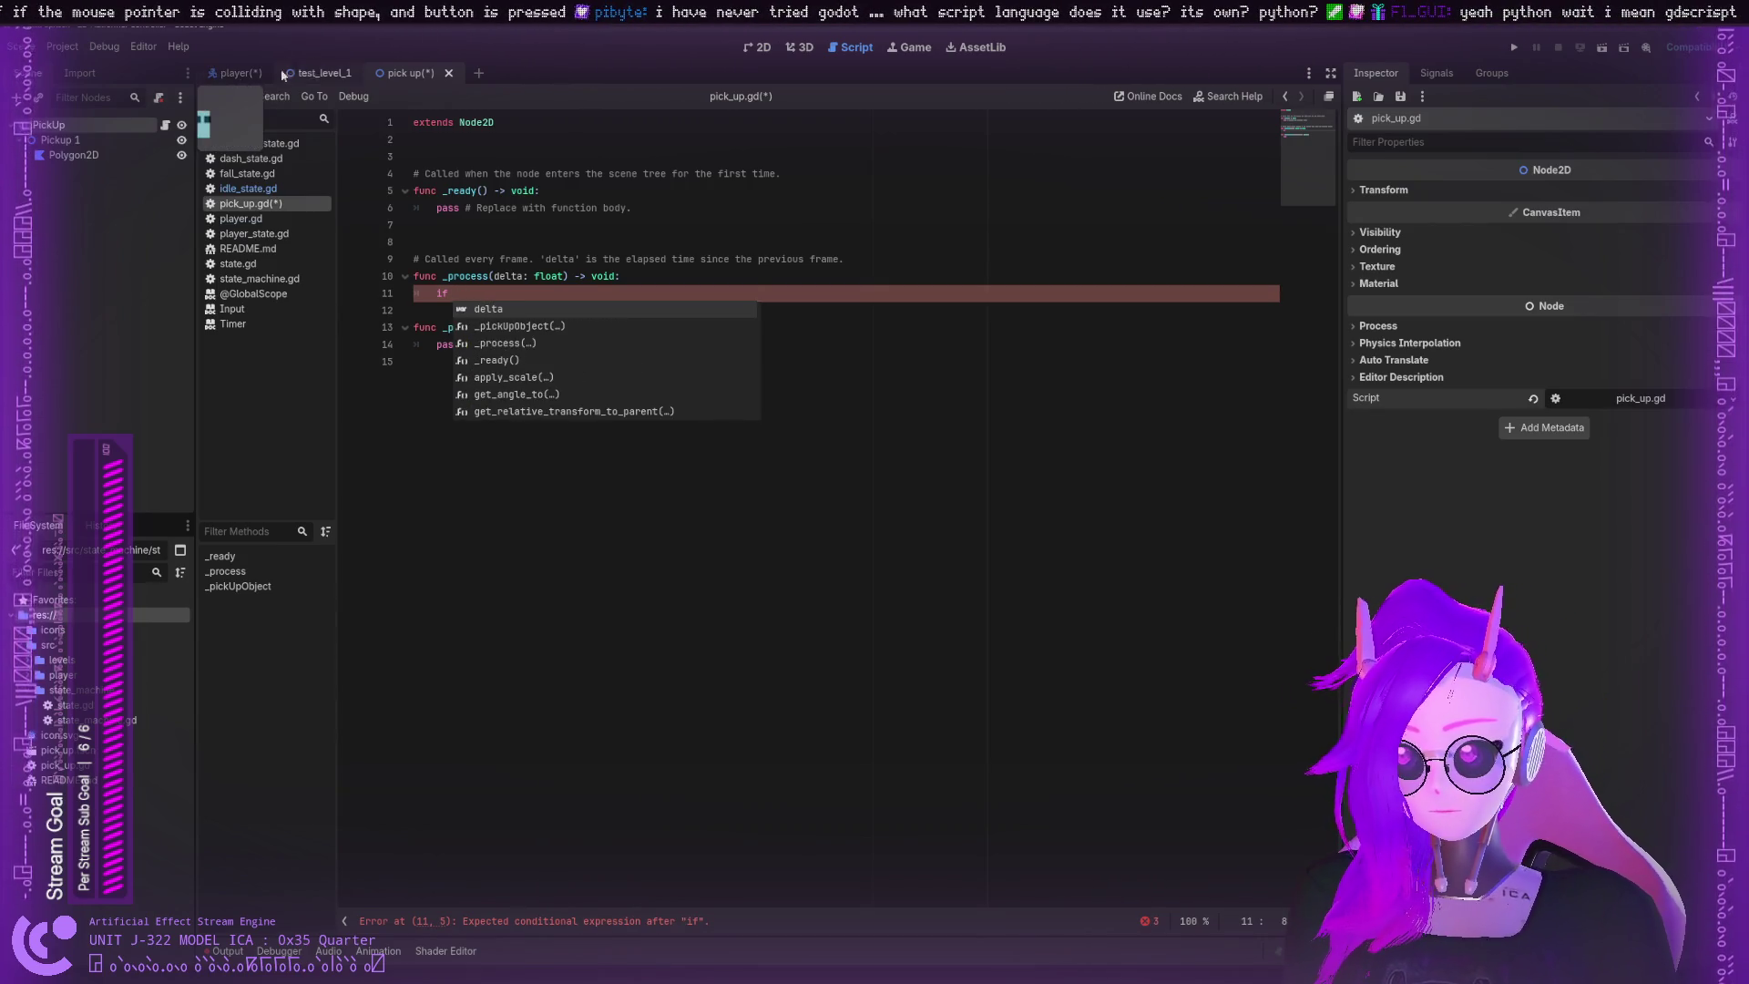
left_click(319, 72)
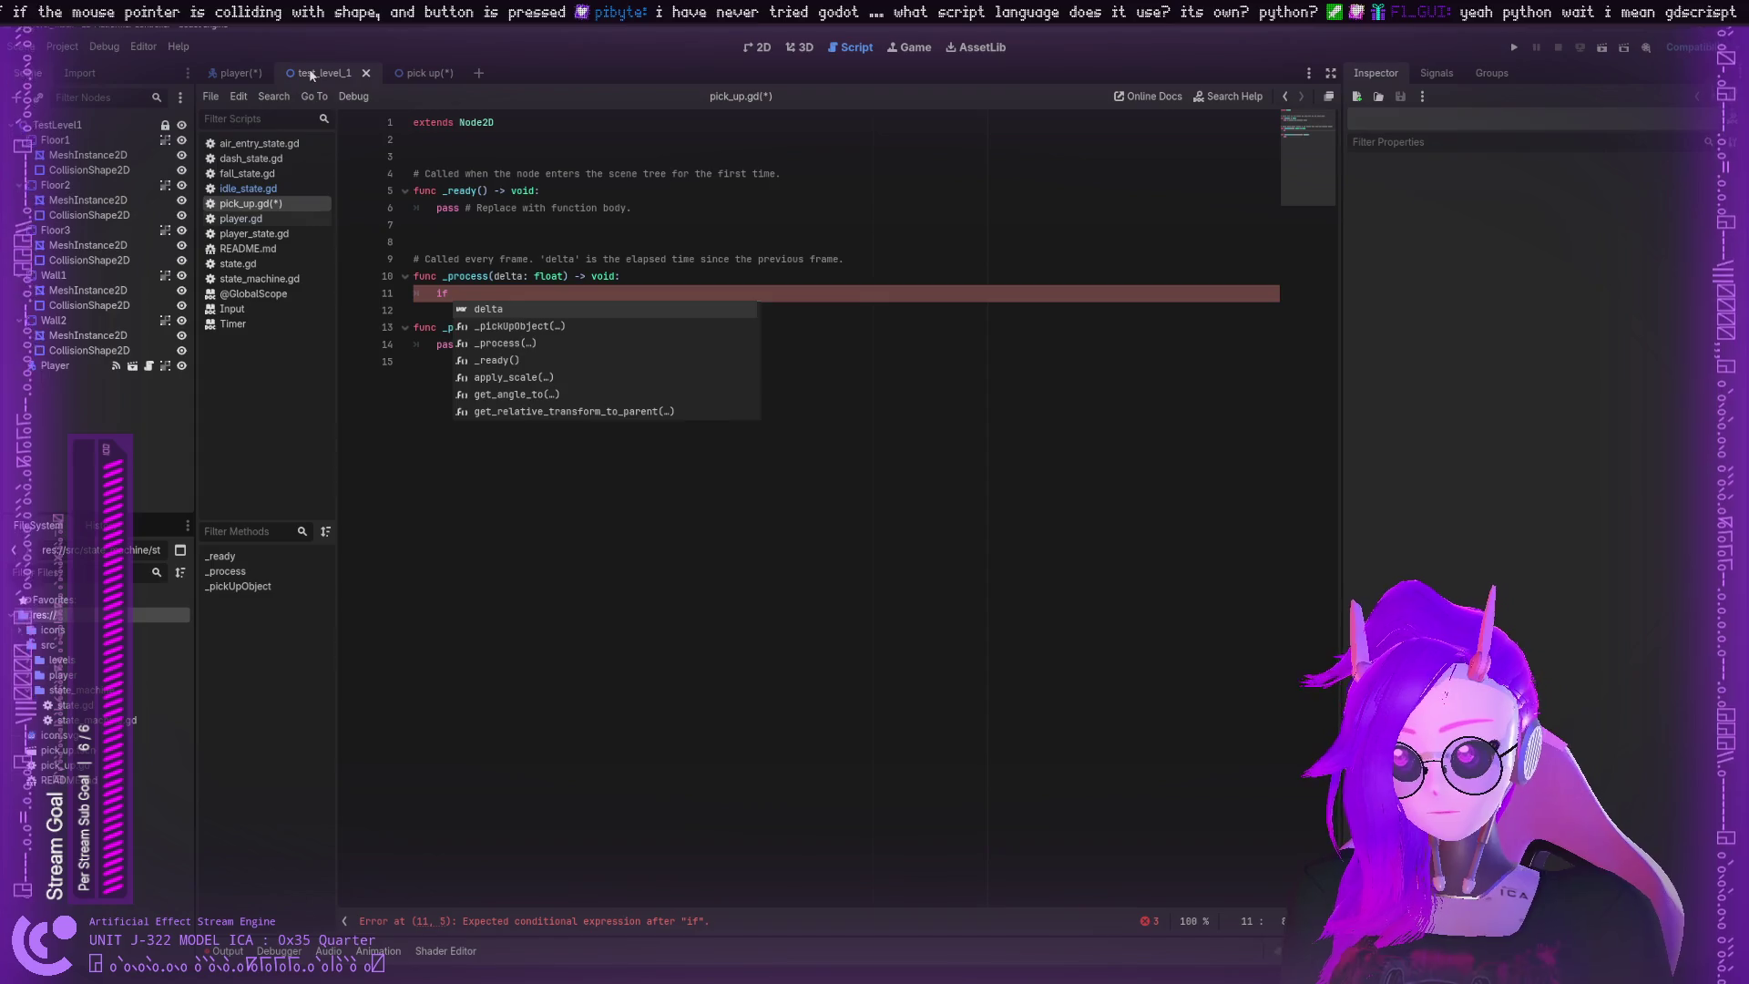
Step: Browse player_state.gd, README.md and state.gd in the script list for reference
left_click(409, 73)
left_click(241, 219)
left_click(254, 234)
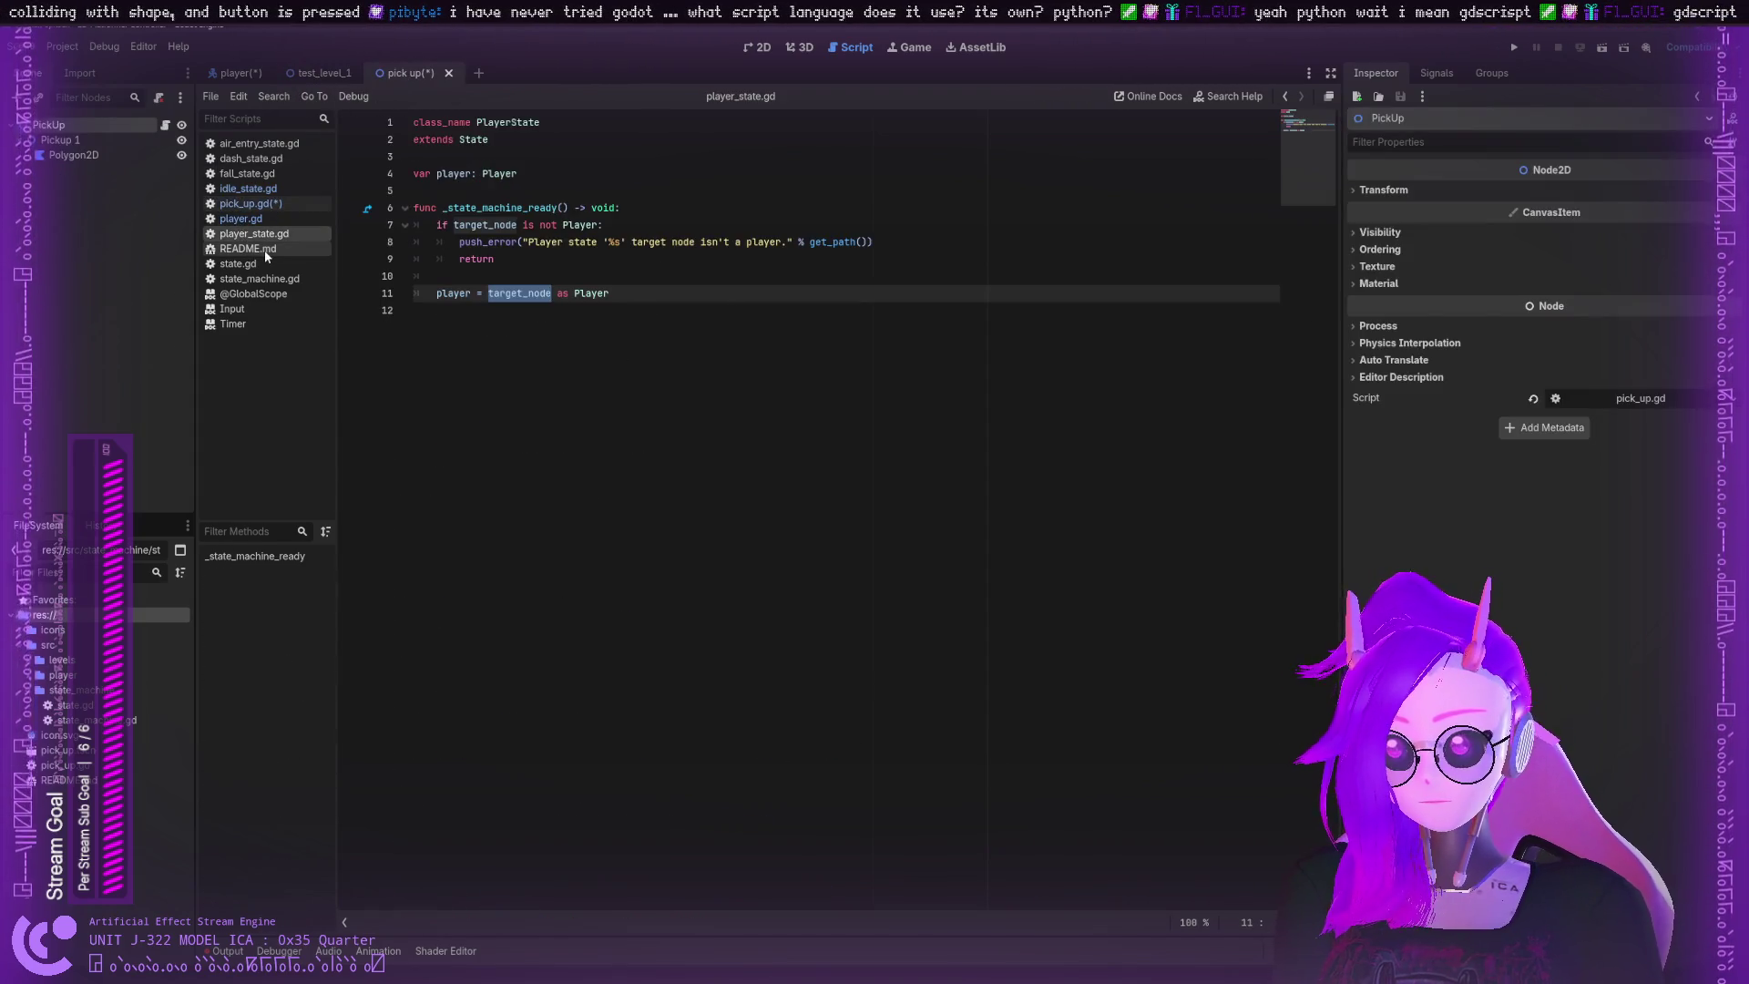
left_click(264, 250)
left_click(261, 263)
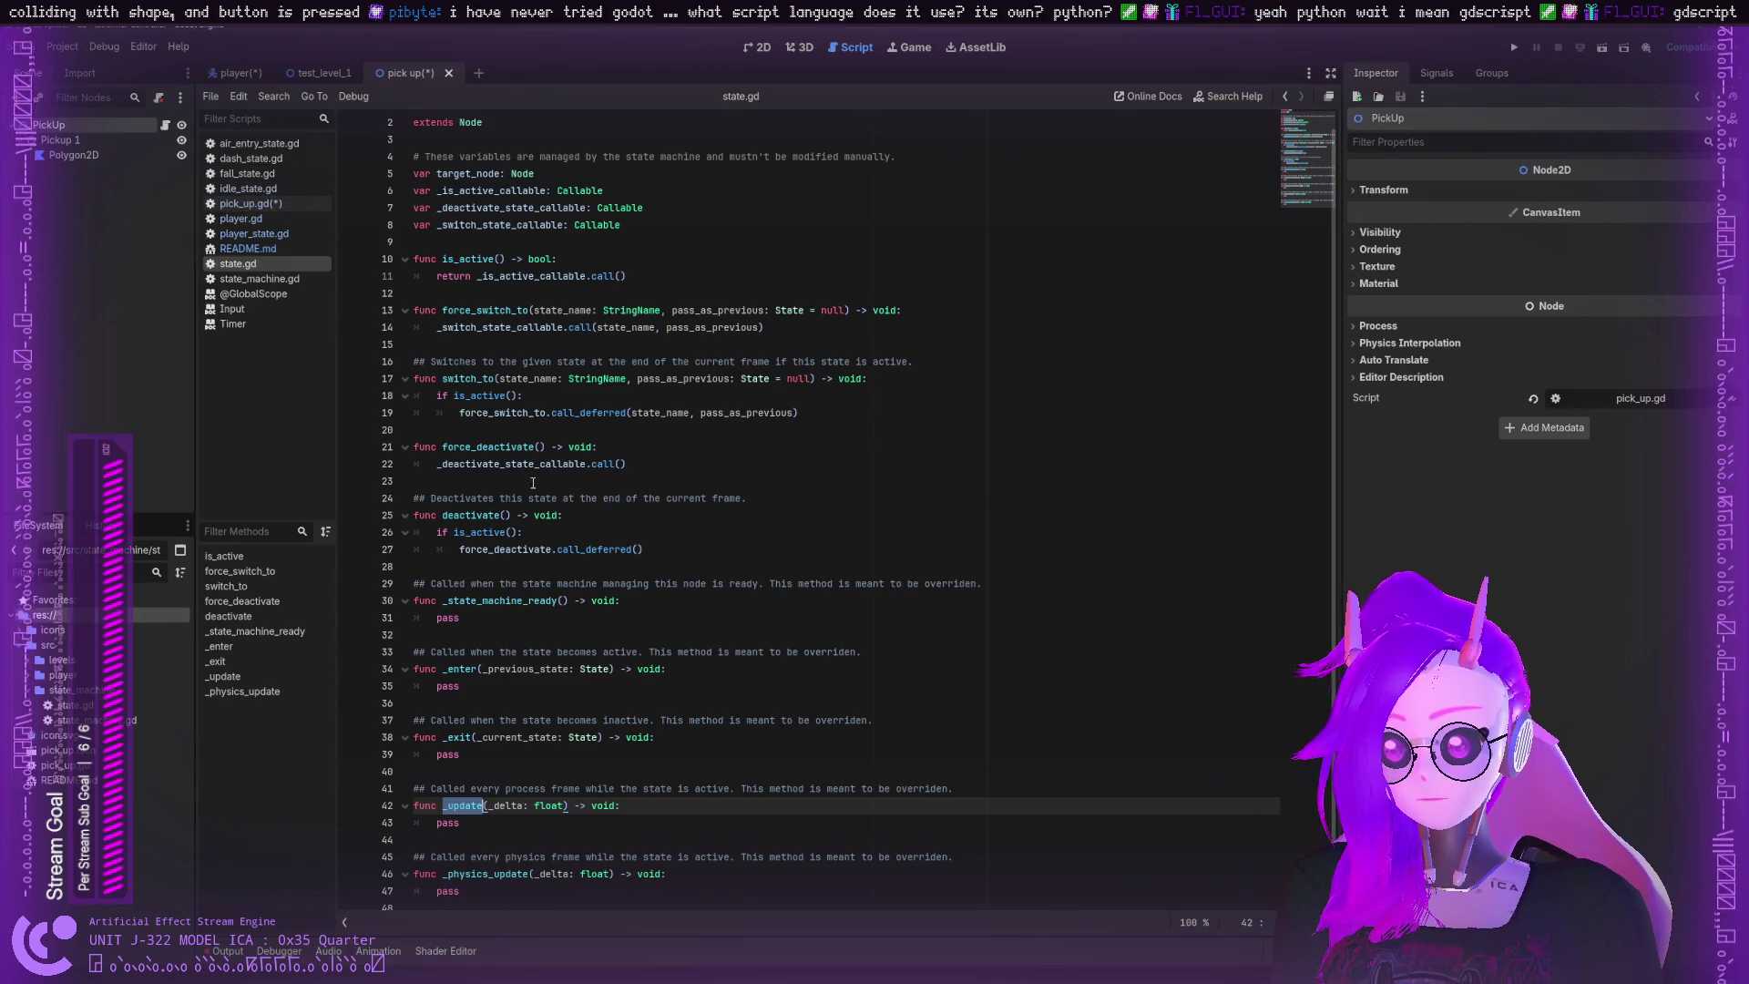
scroll(404, 355, "up", 1)
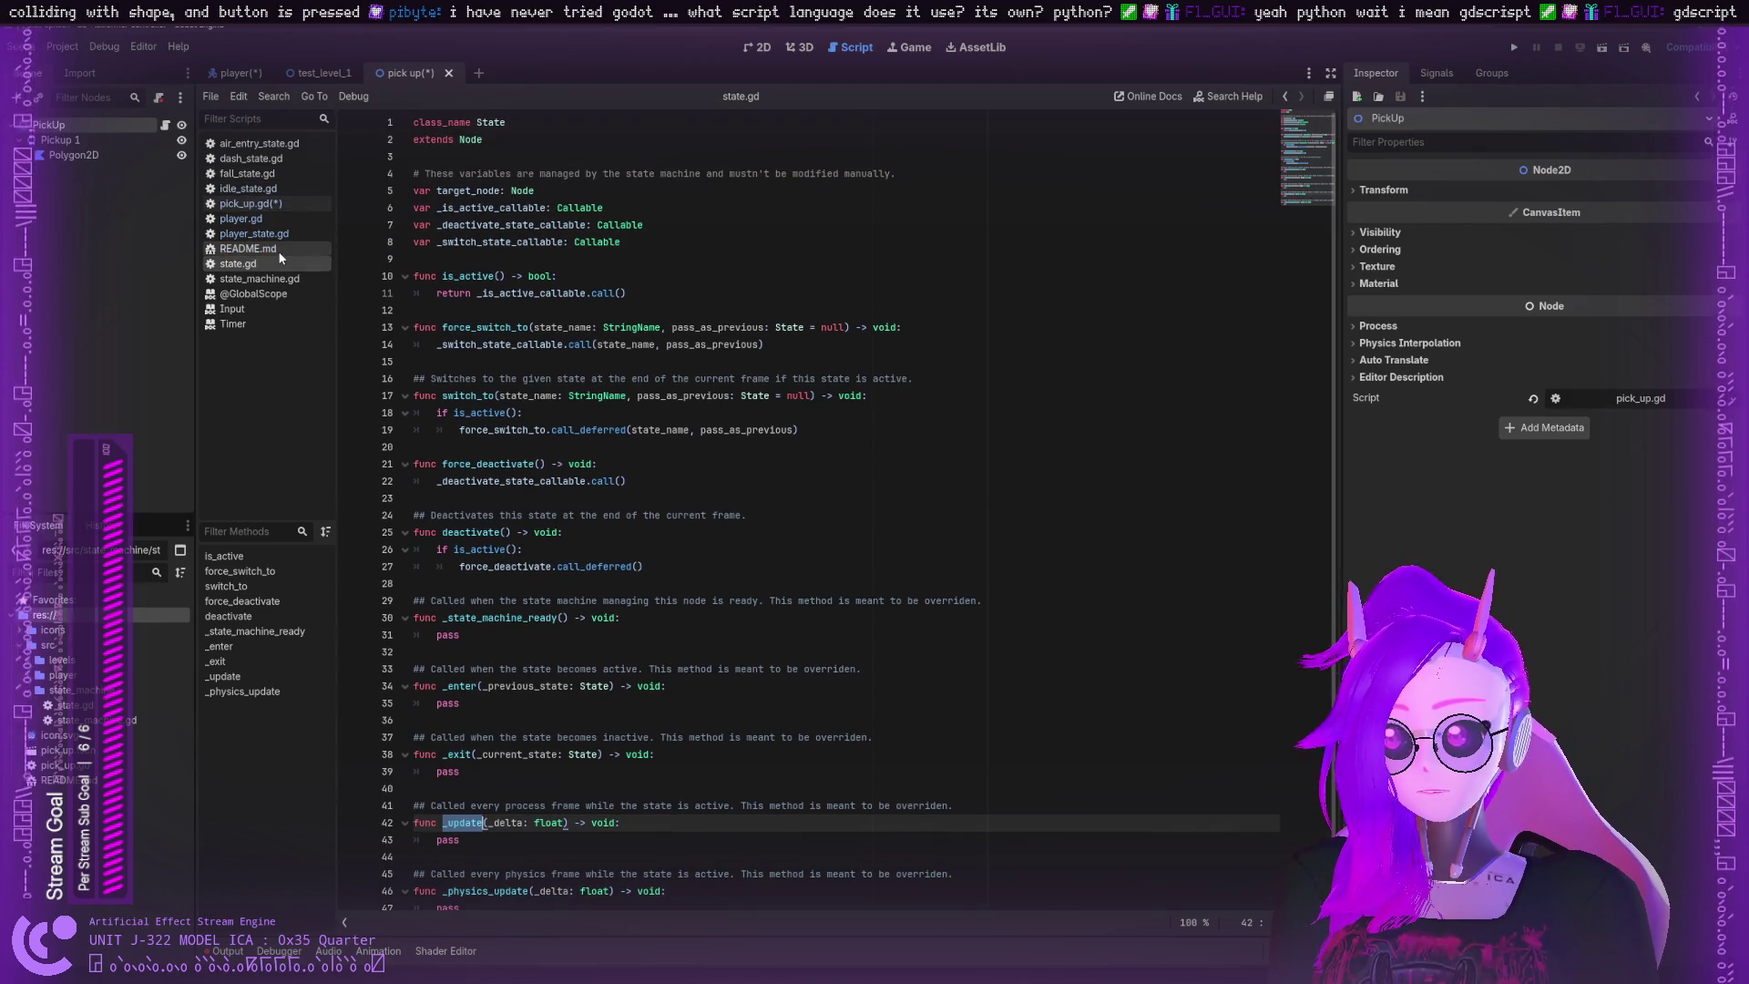
Step: In player.gd, select Input.is_action_just_pressed on line 172, then return to pick_up.gd
left_click(269, 222)
scroll(458, 296, "down", 2)
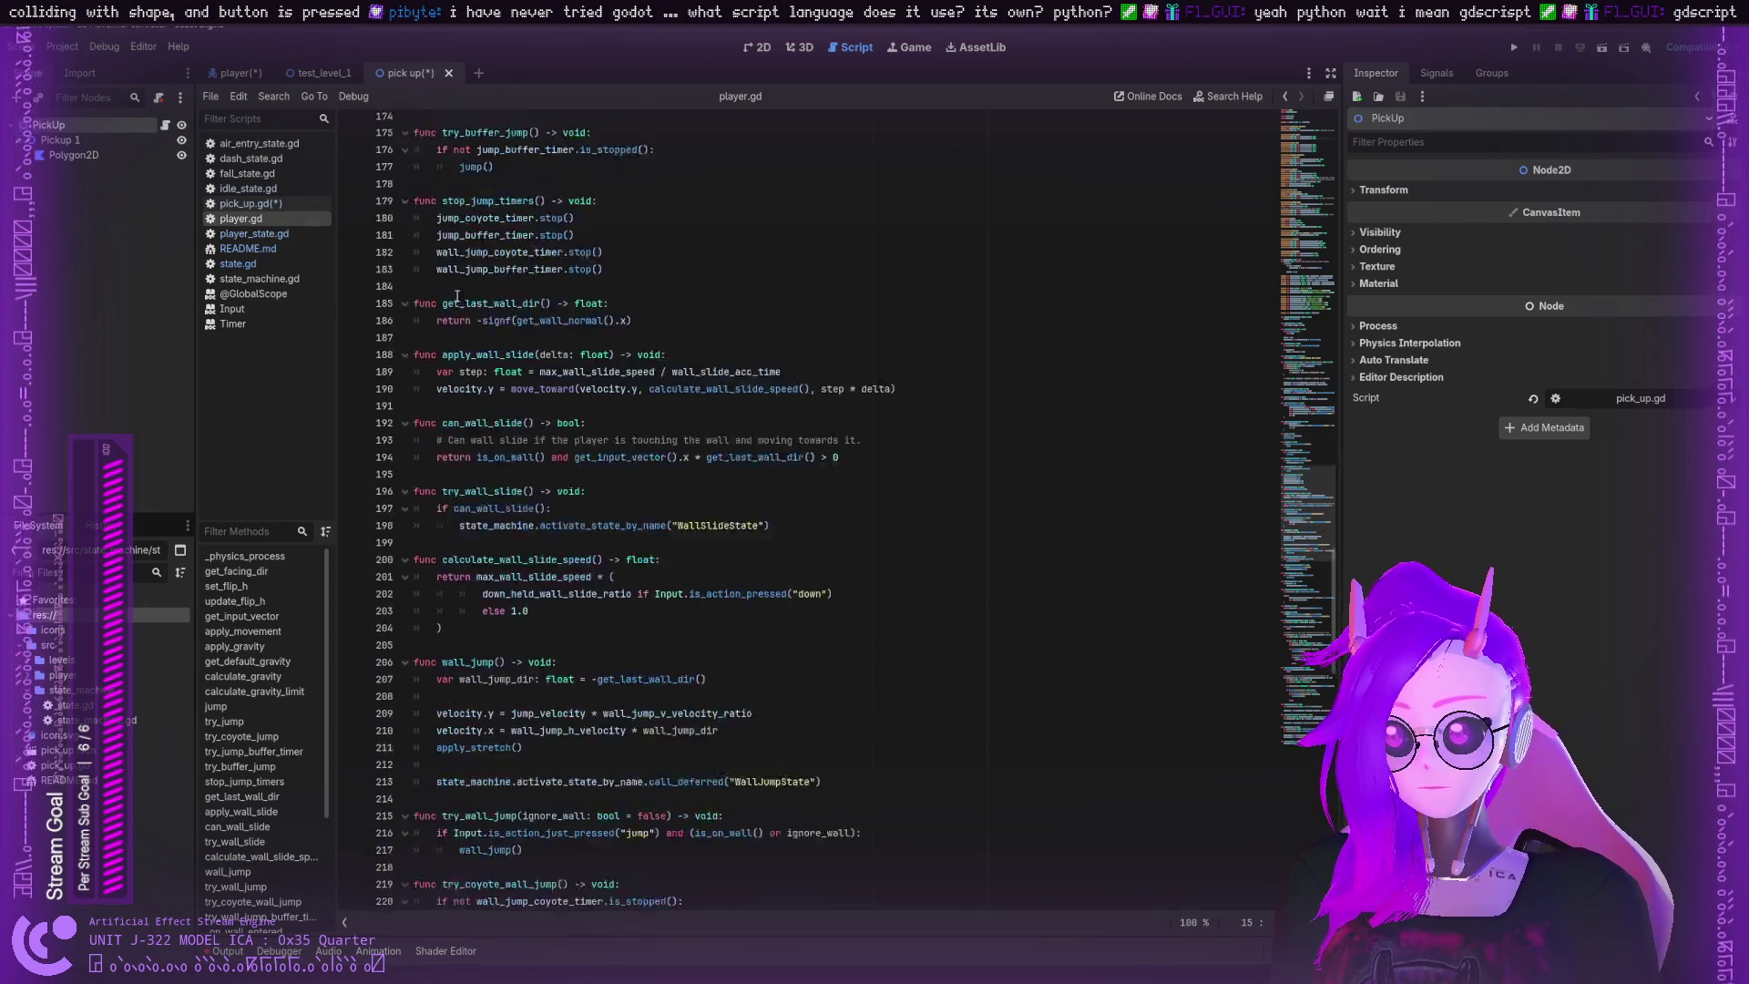
left_click(516, 339)
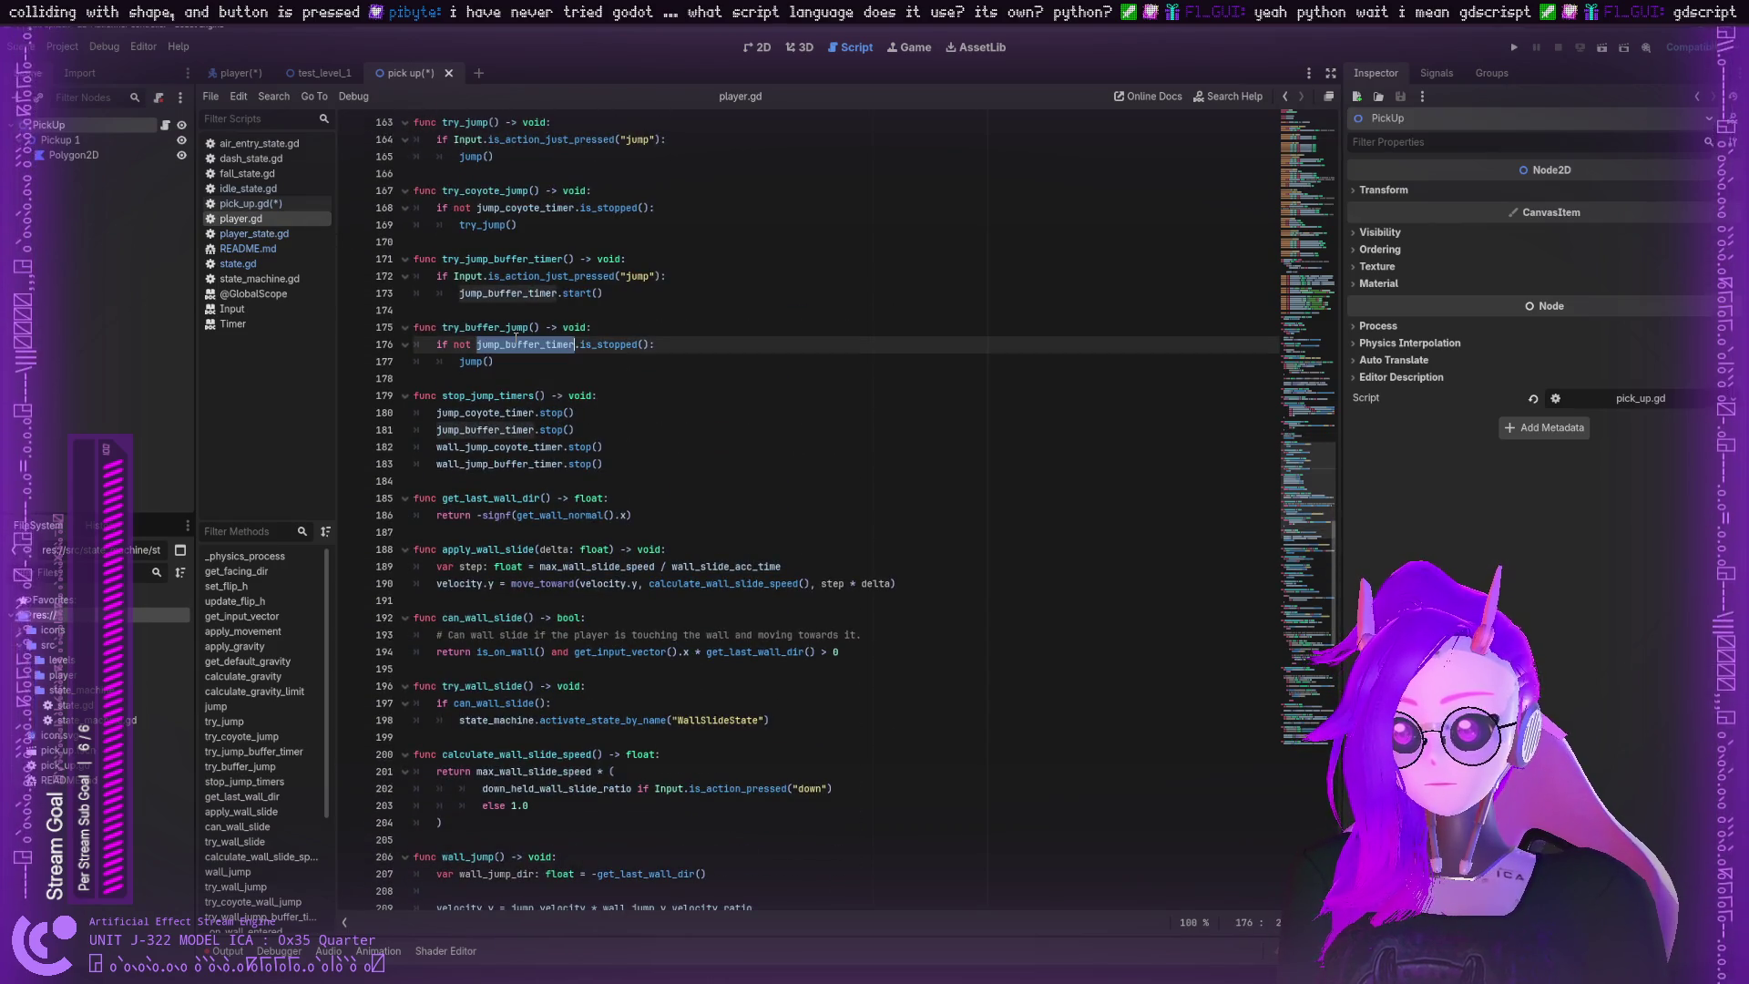
scroll(520, 339, "up", 1)
double_click(510, 328)
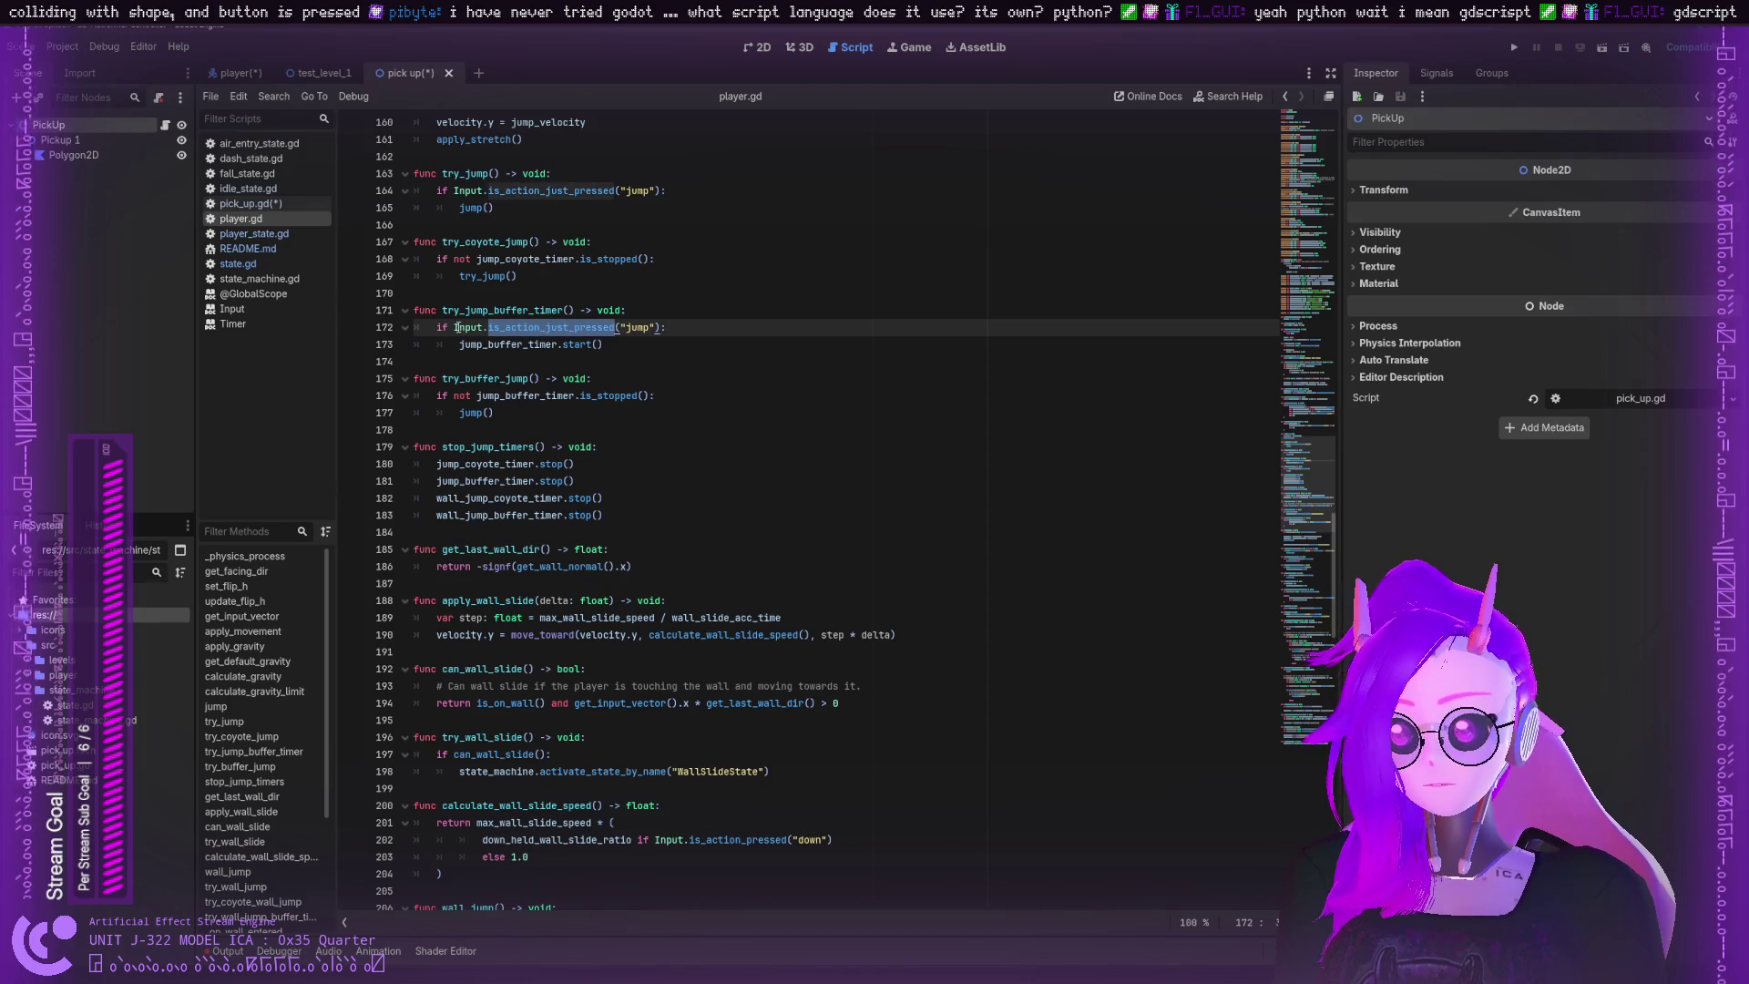
double_click(465, 328)
left_click(456, 327)
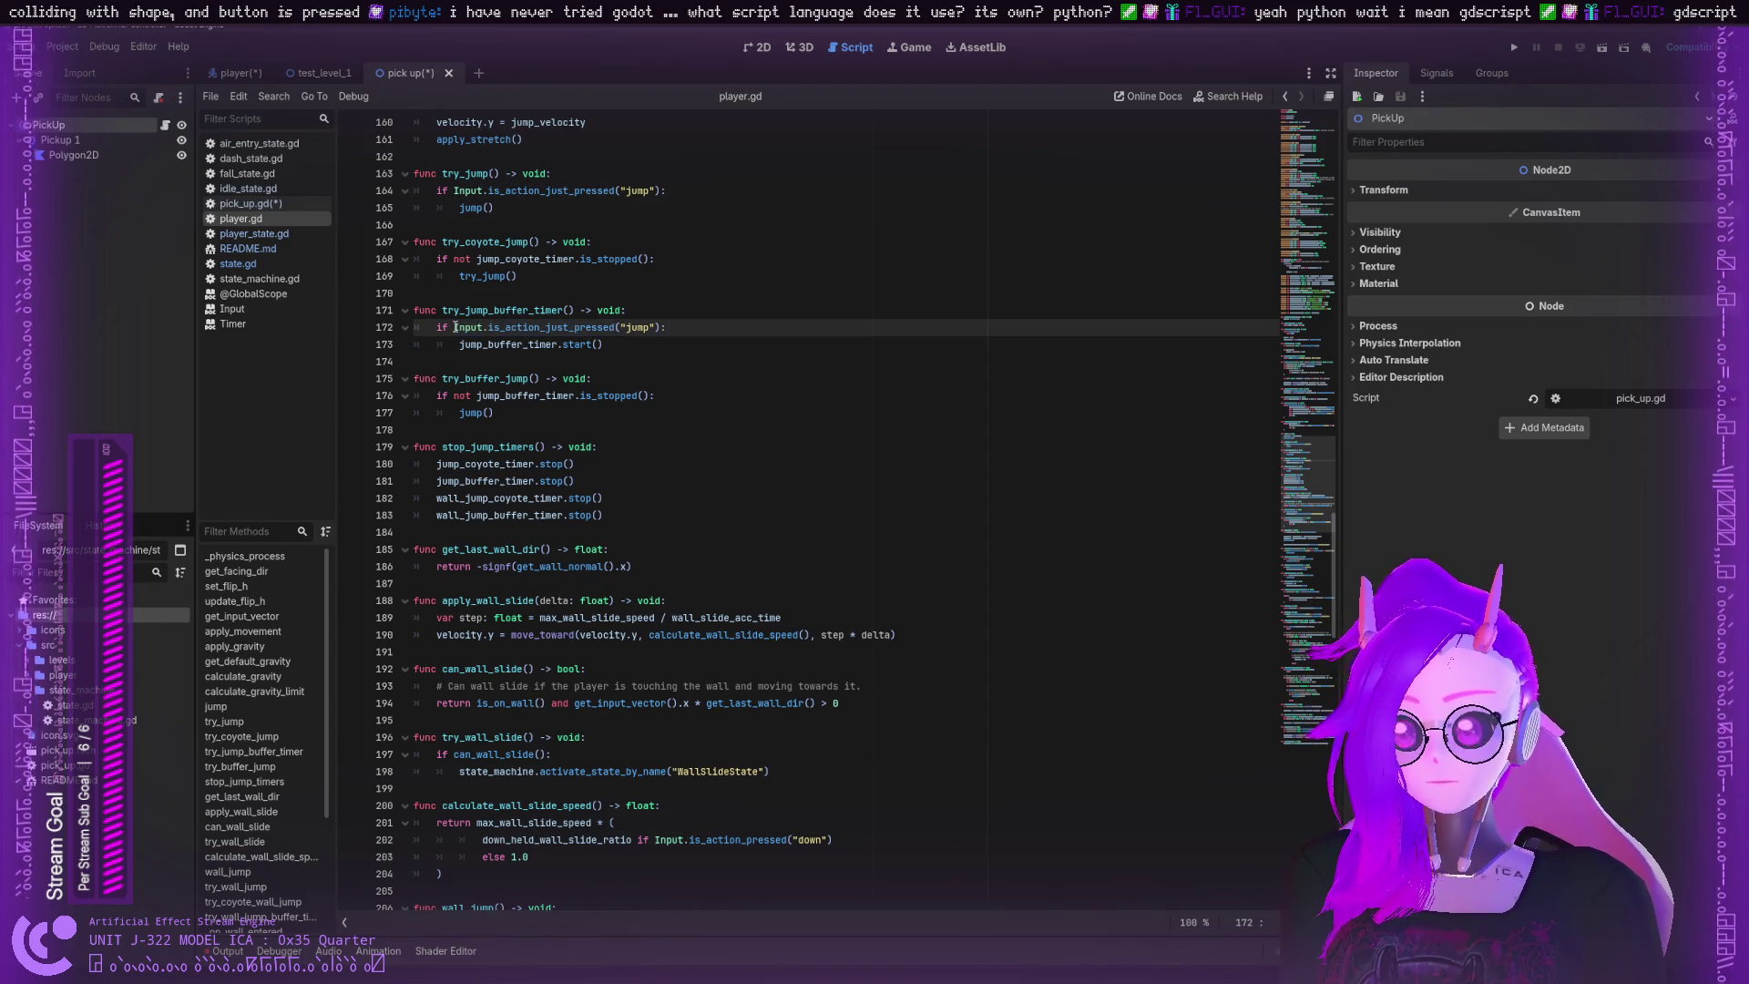
left_click_drag(455, 327, 489, 328)
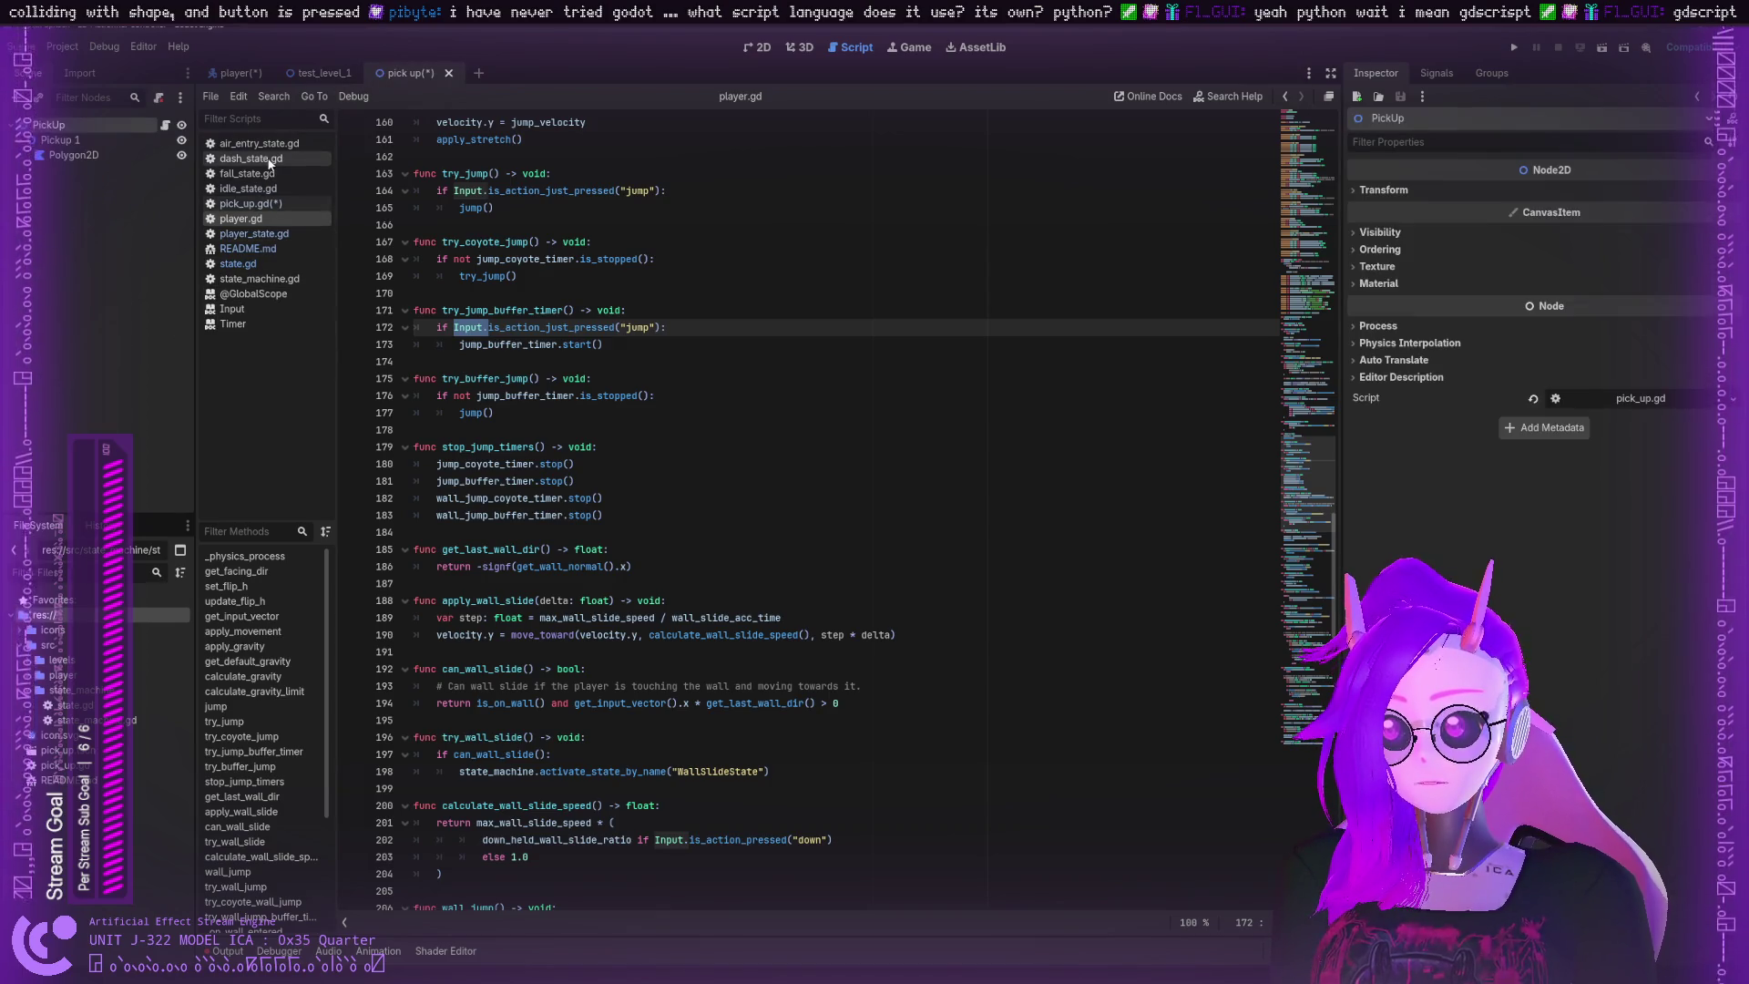
left_click(246, 203)
Step: Build the condition Input.is_action_pressed("pick up") using the is_action_pressed autocomplete suggestion
type("Input.a")
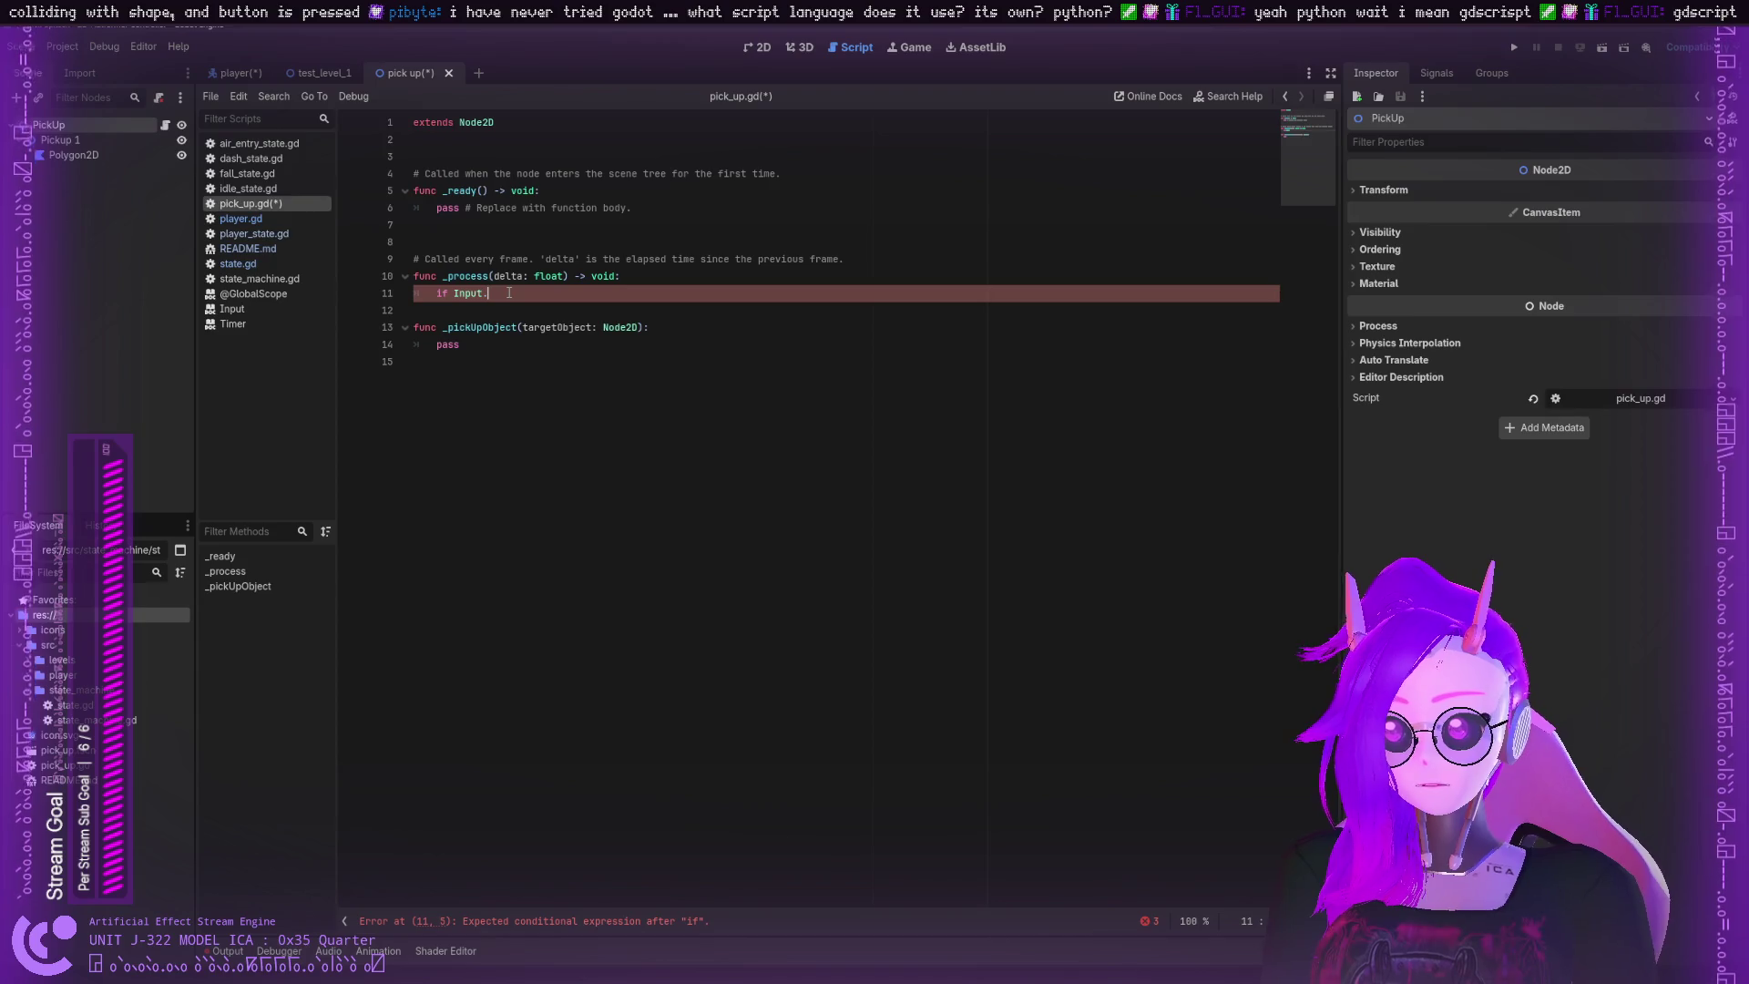
type("ct")
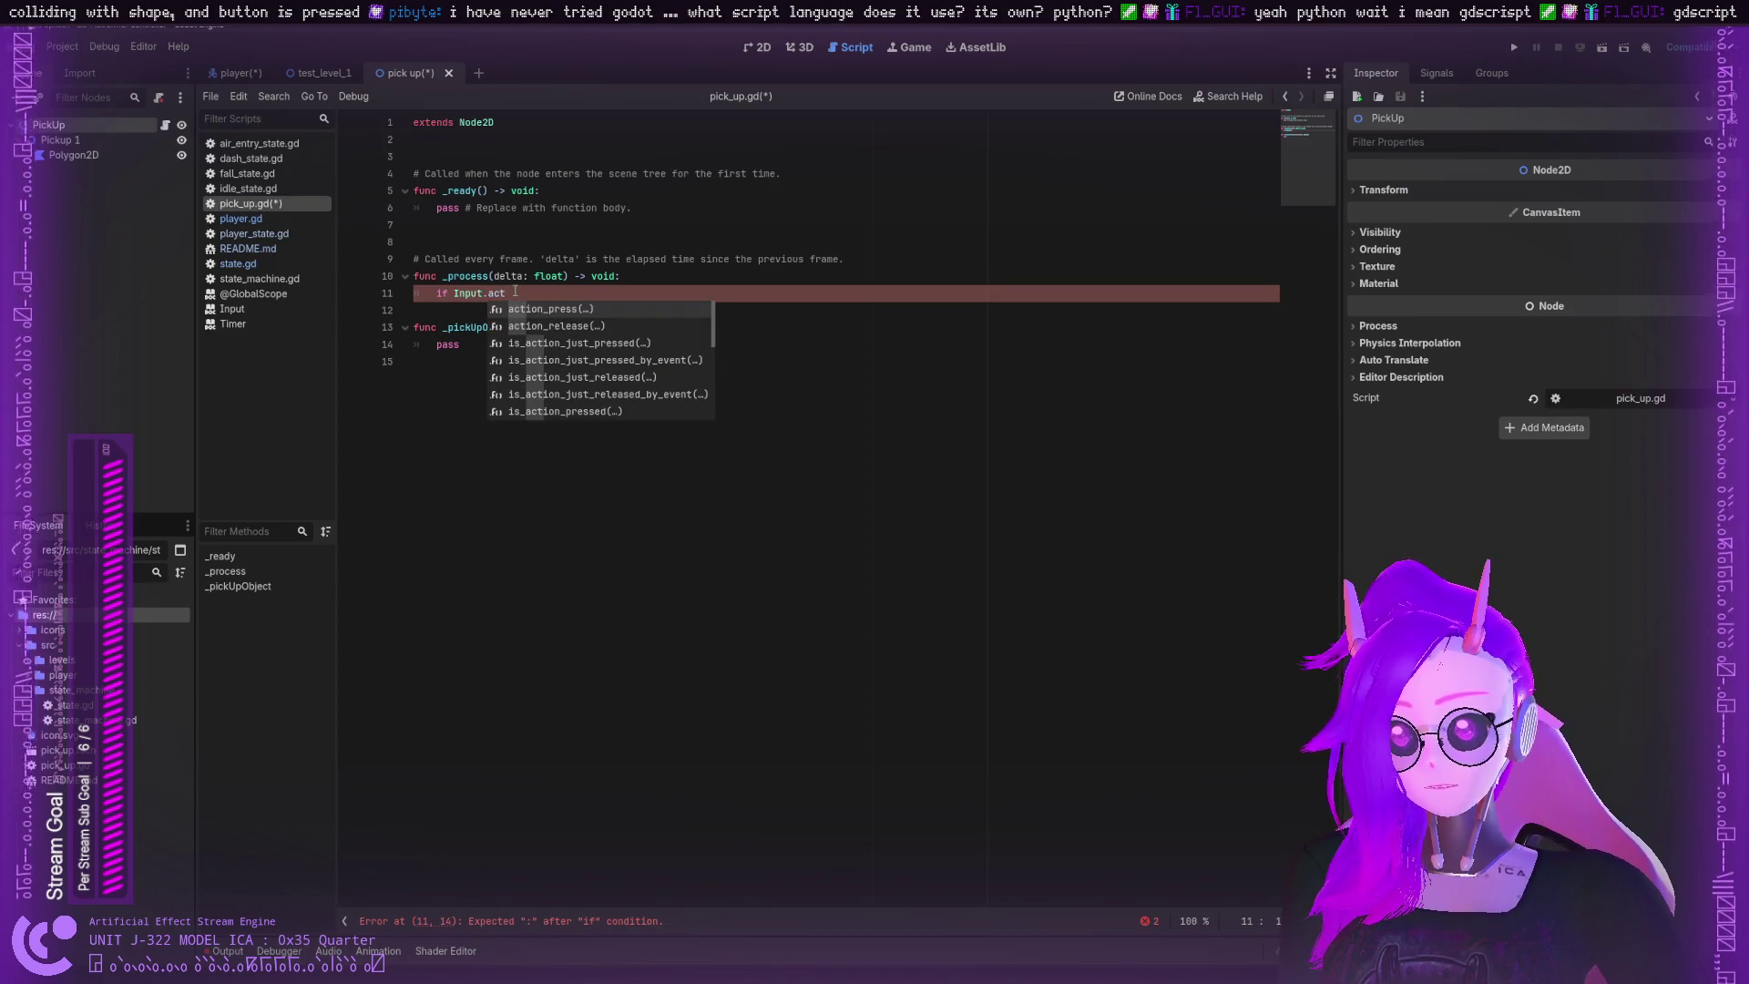
key("Down")
key("Down")
key("Down")
key("Down")
key("Down")
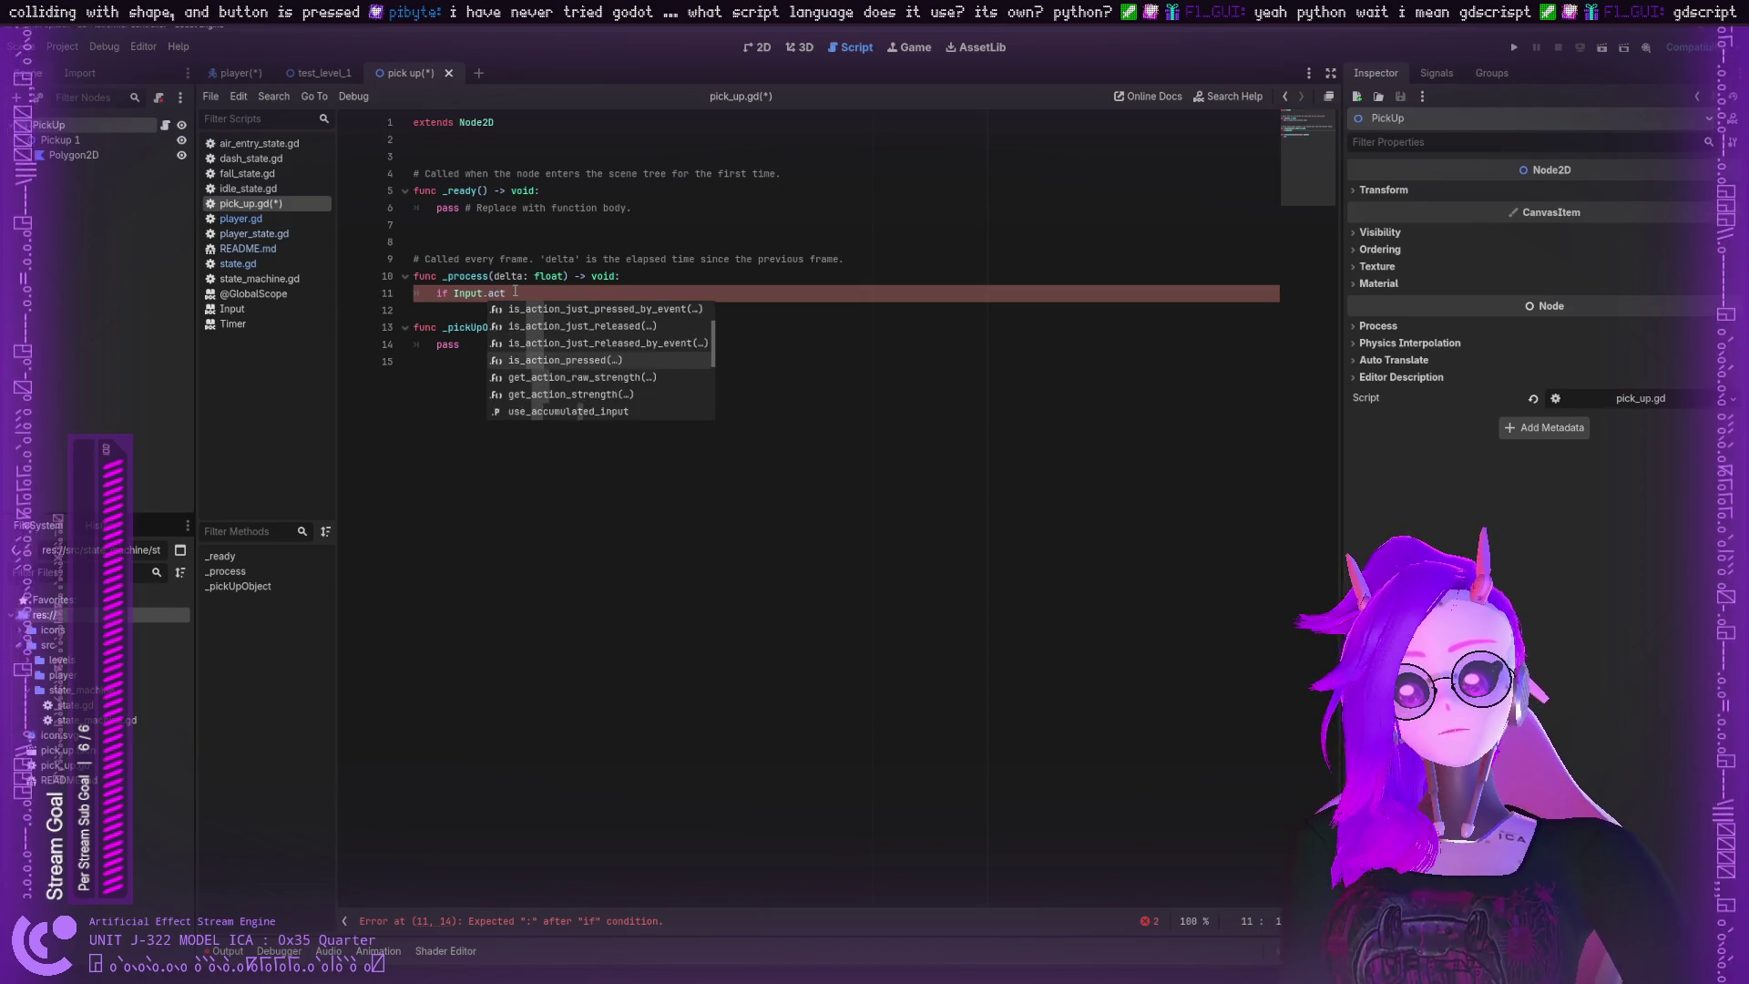
key("Up")
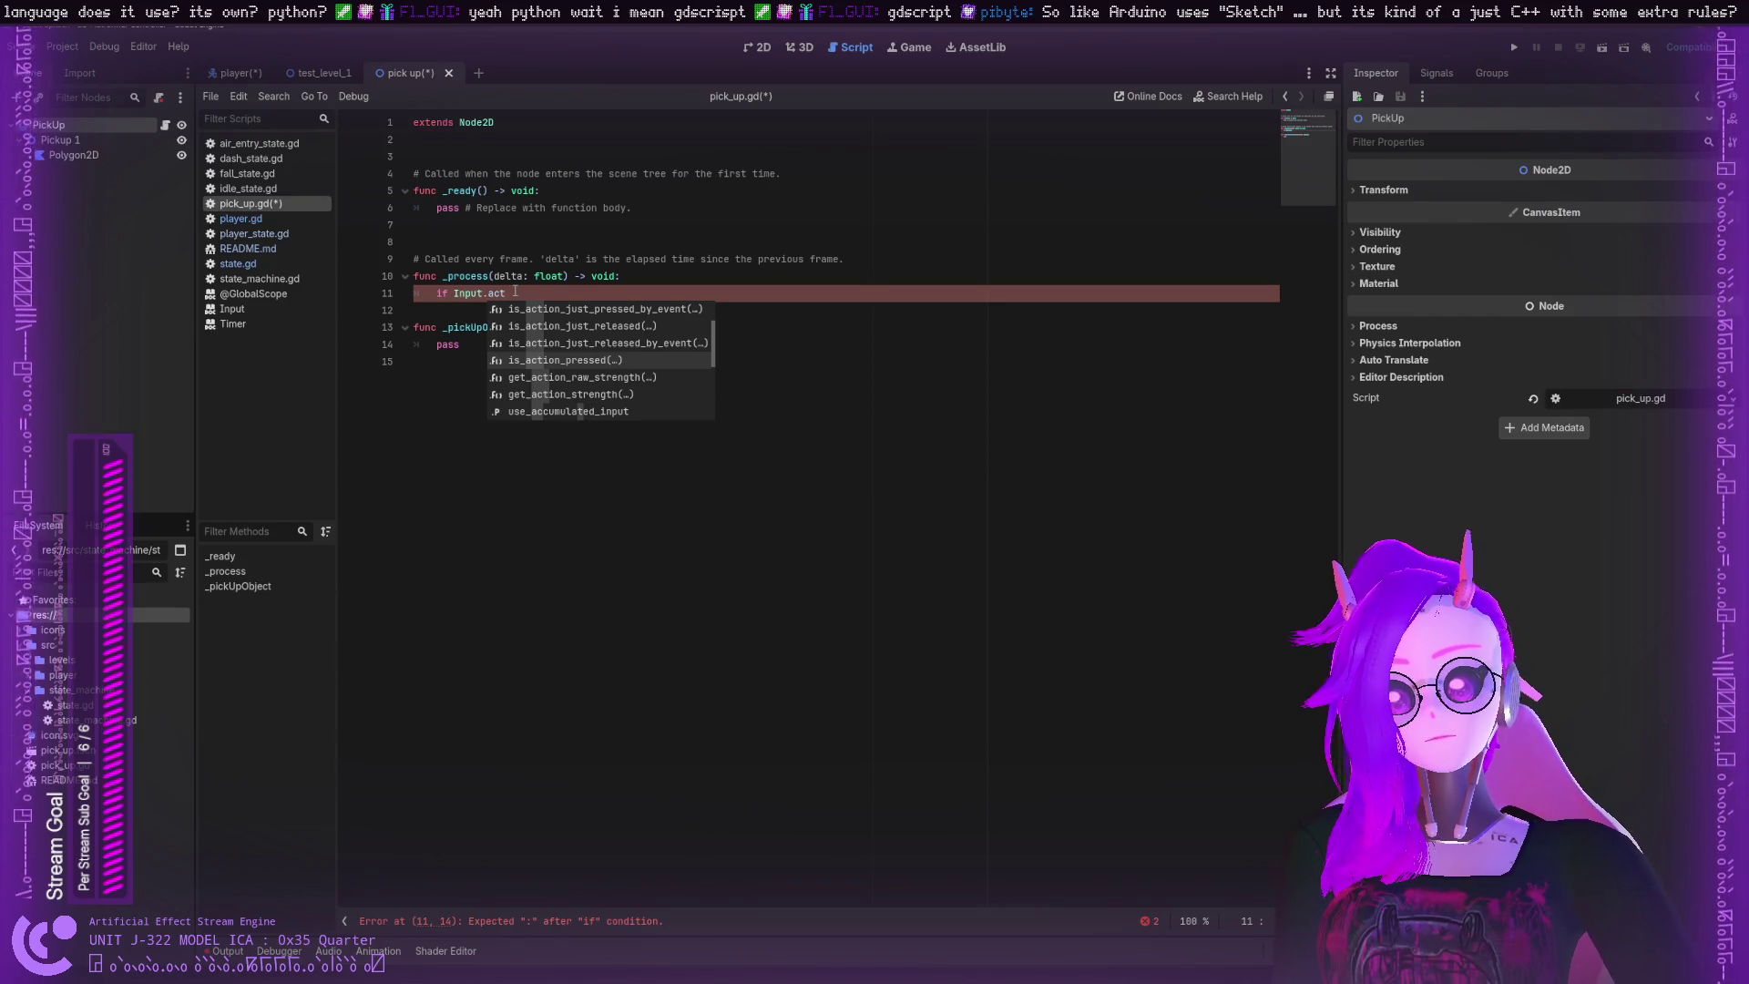
key("Up")
key("Up")
key("Up")
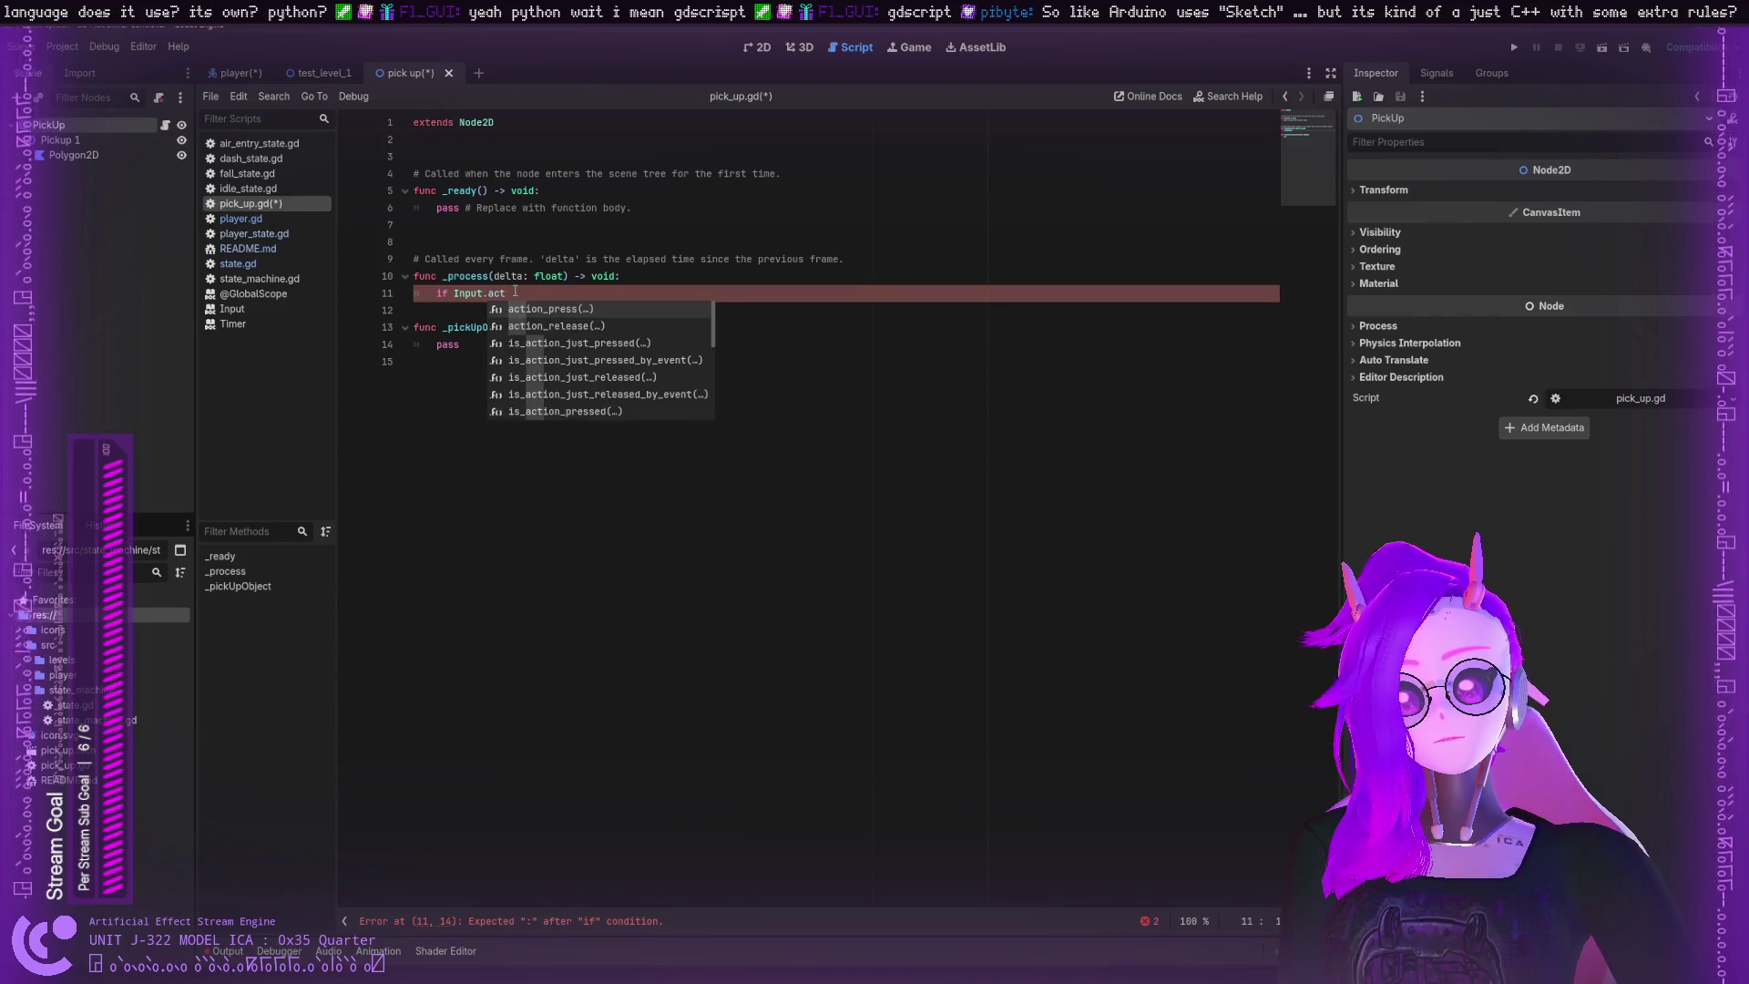
key("Down")
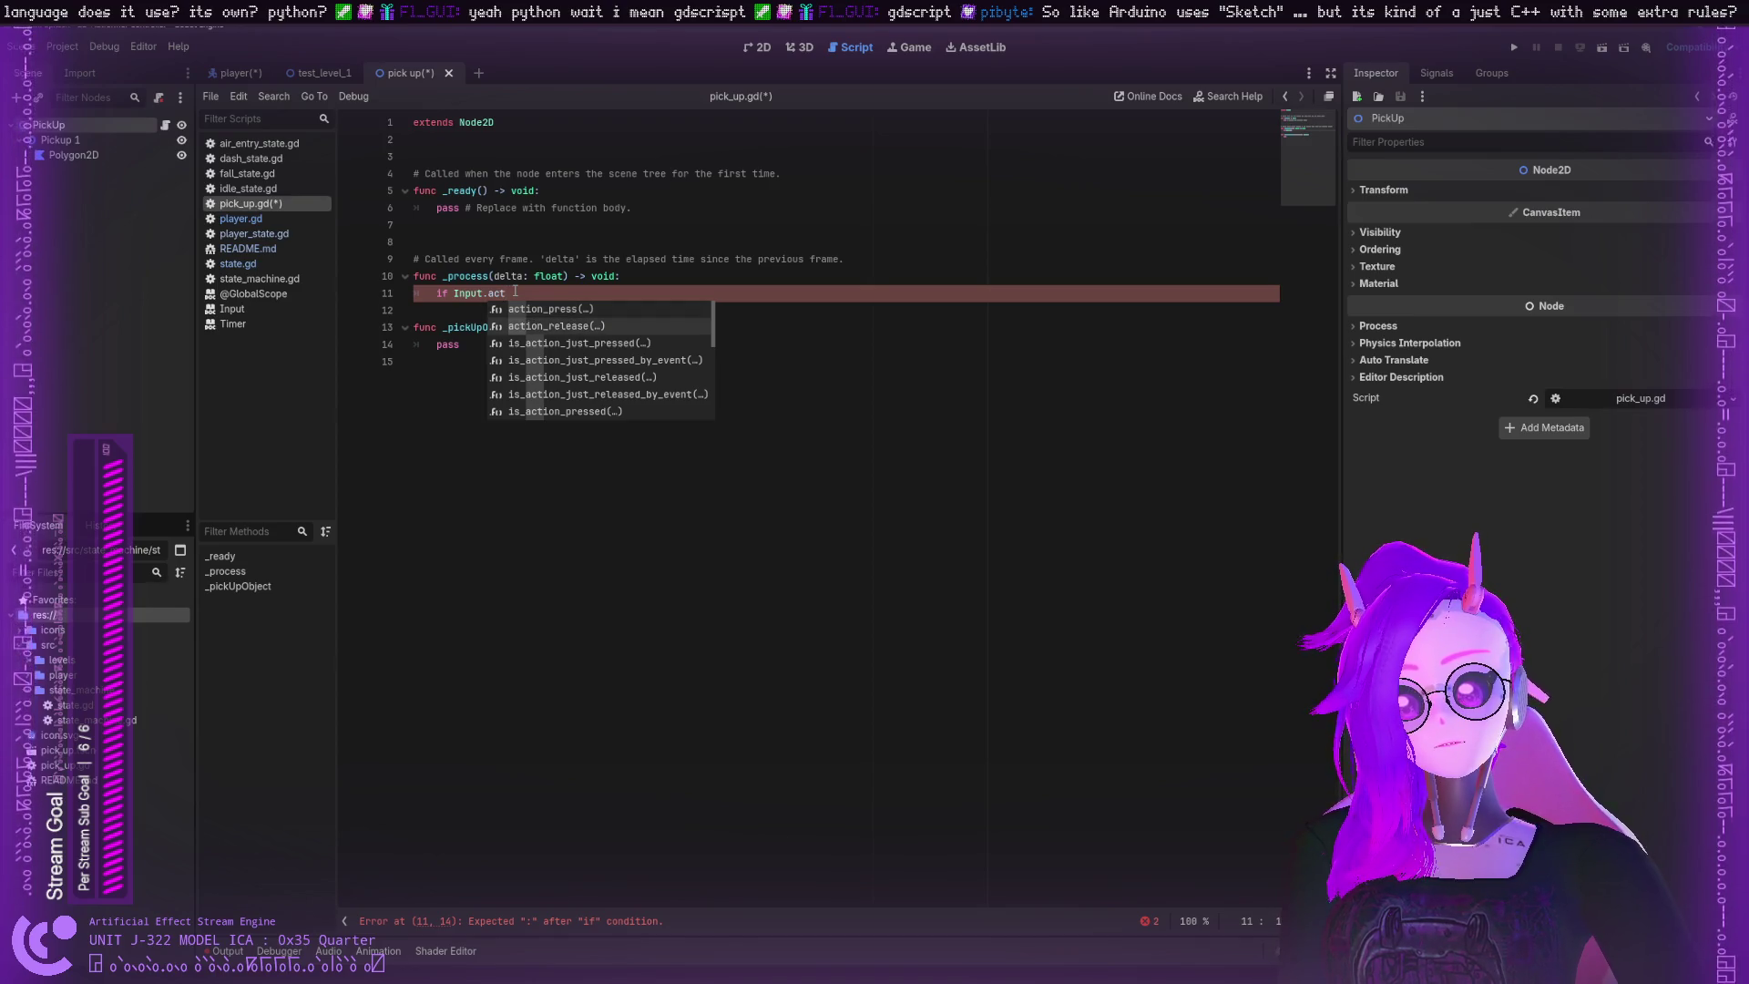
key("Down")
key("Down")
key("Down")
key("Down")
key("Down")
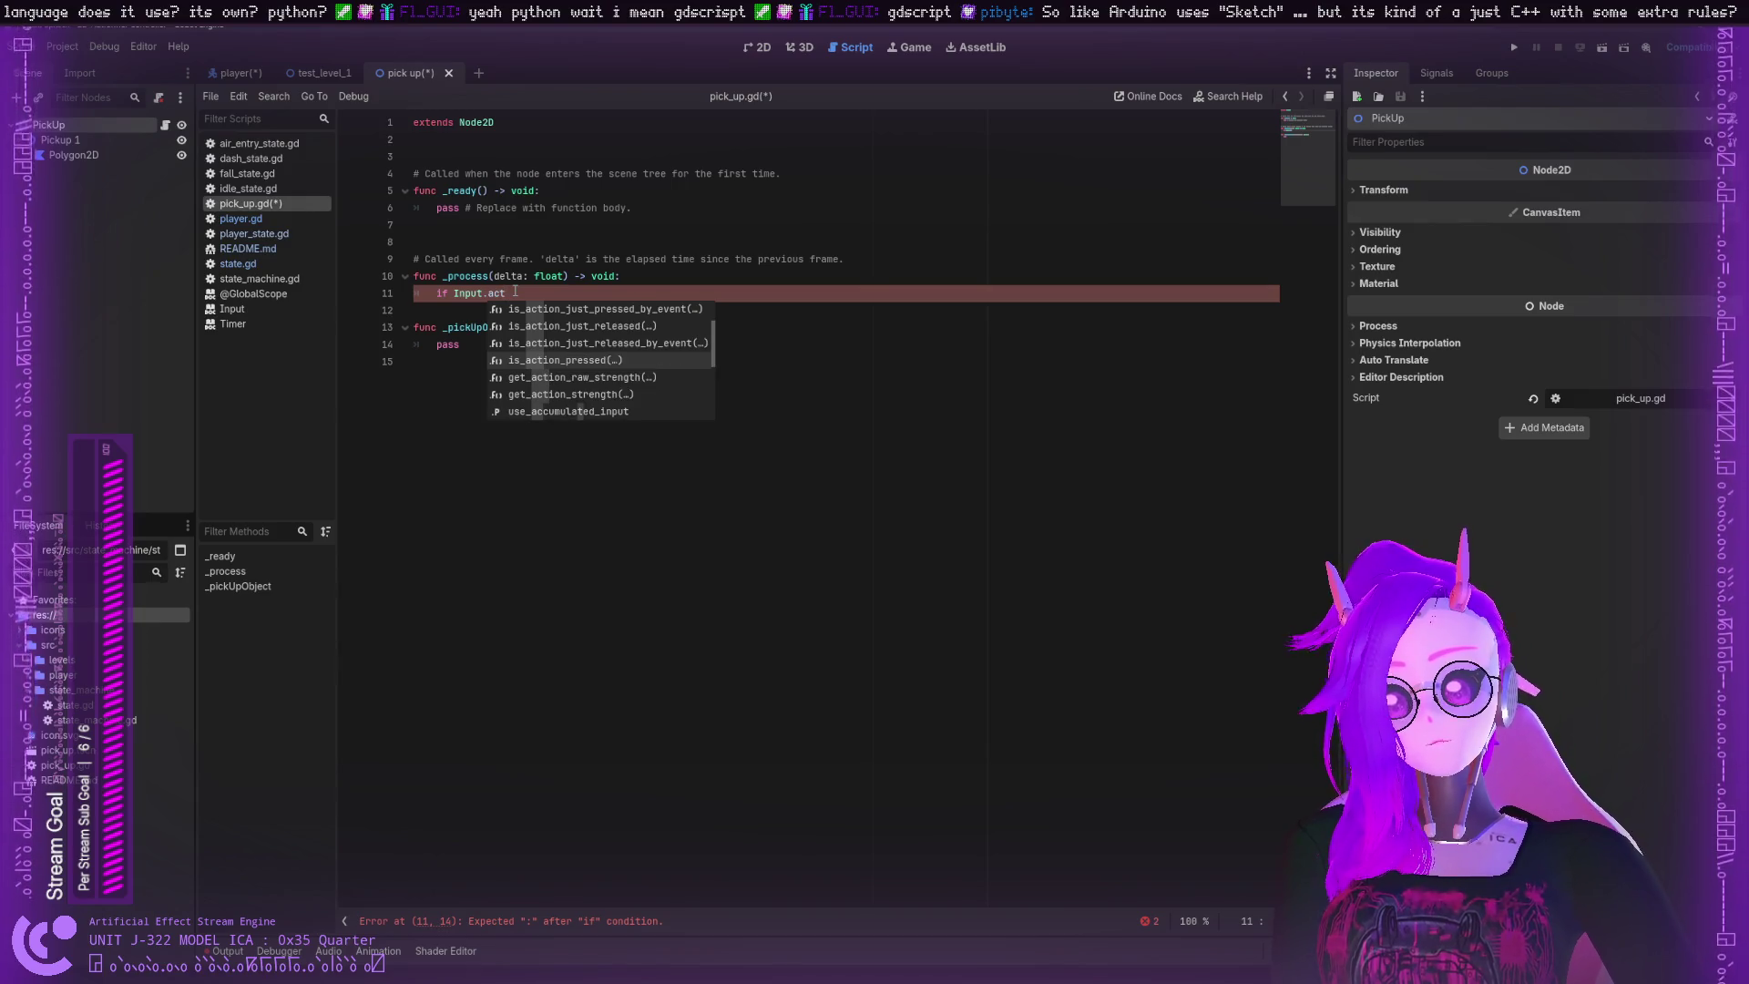
double_click(588, 360)
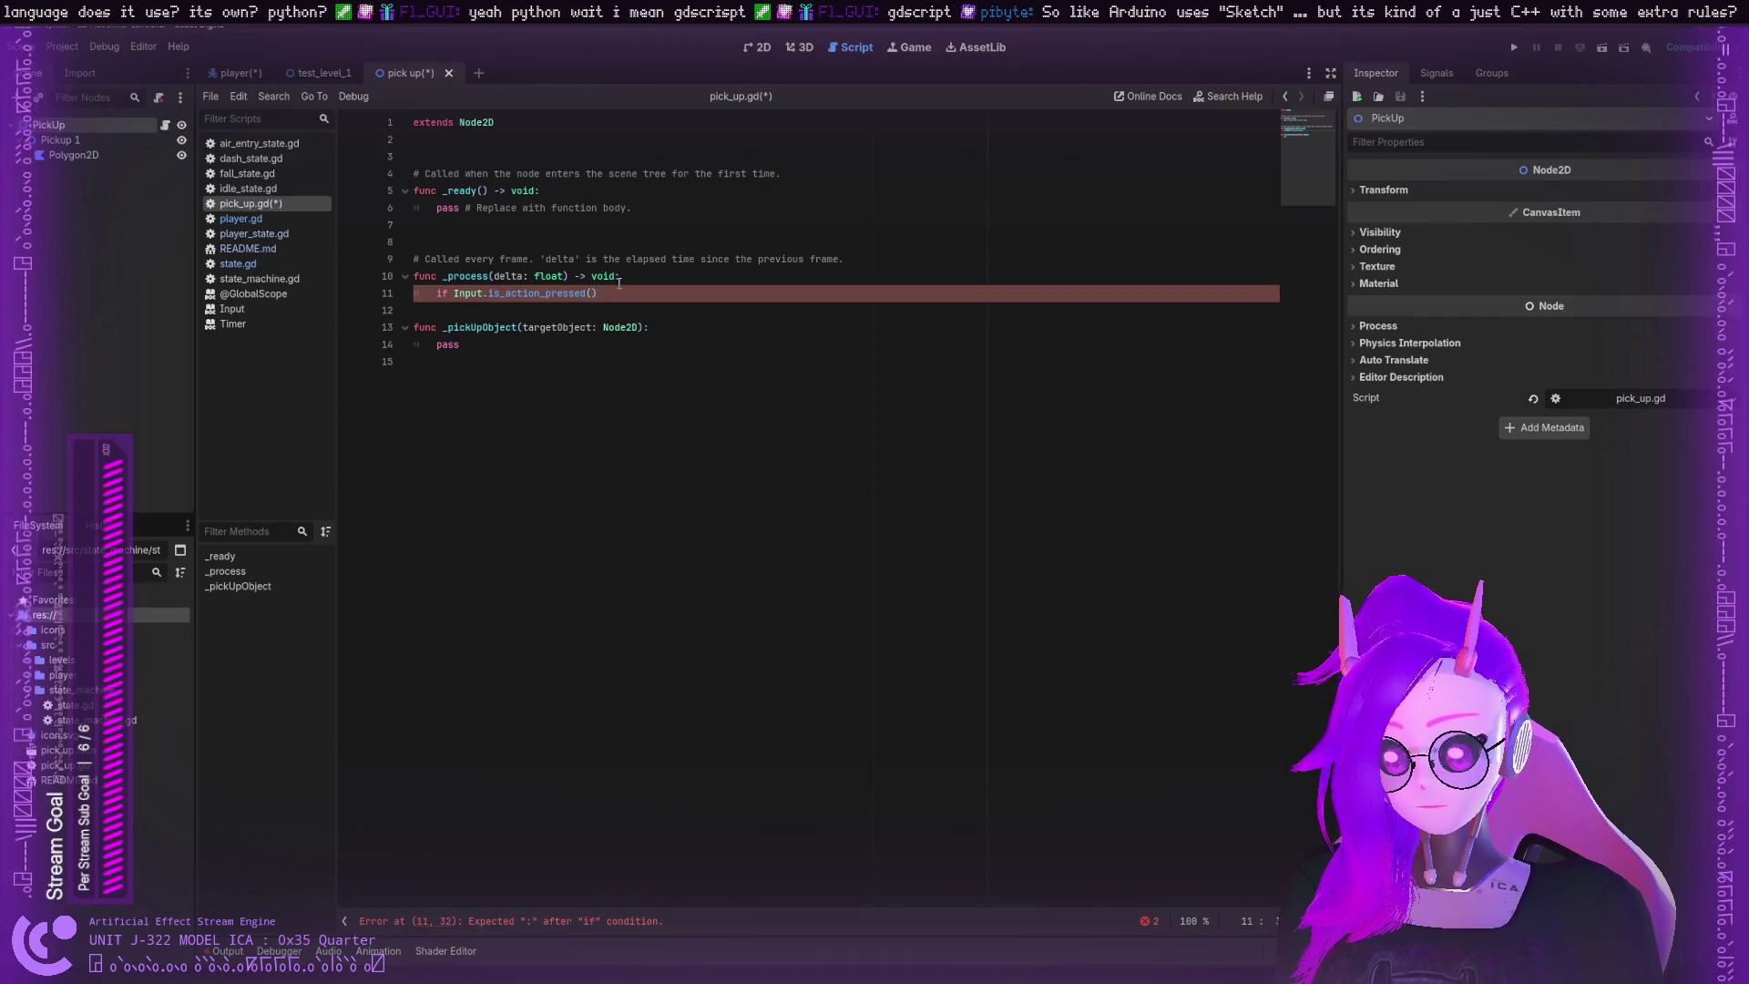
type("\"")
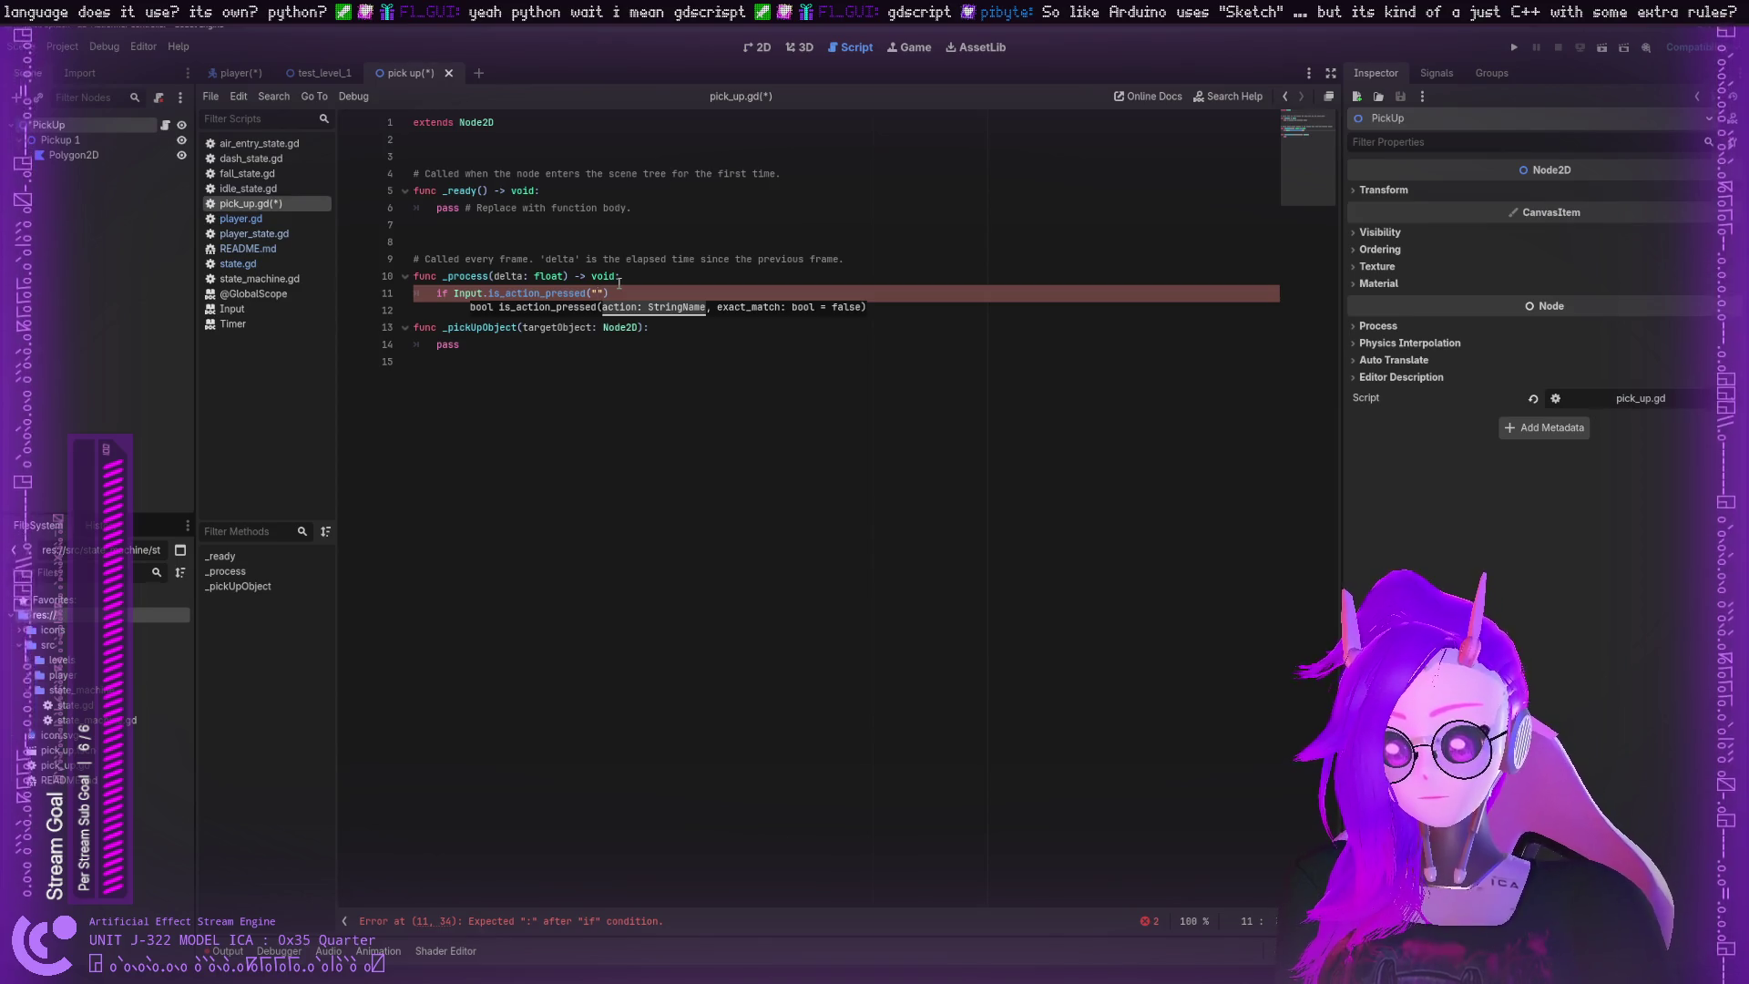
type("pick up")
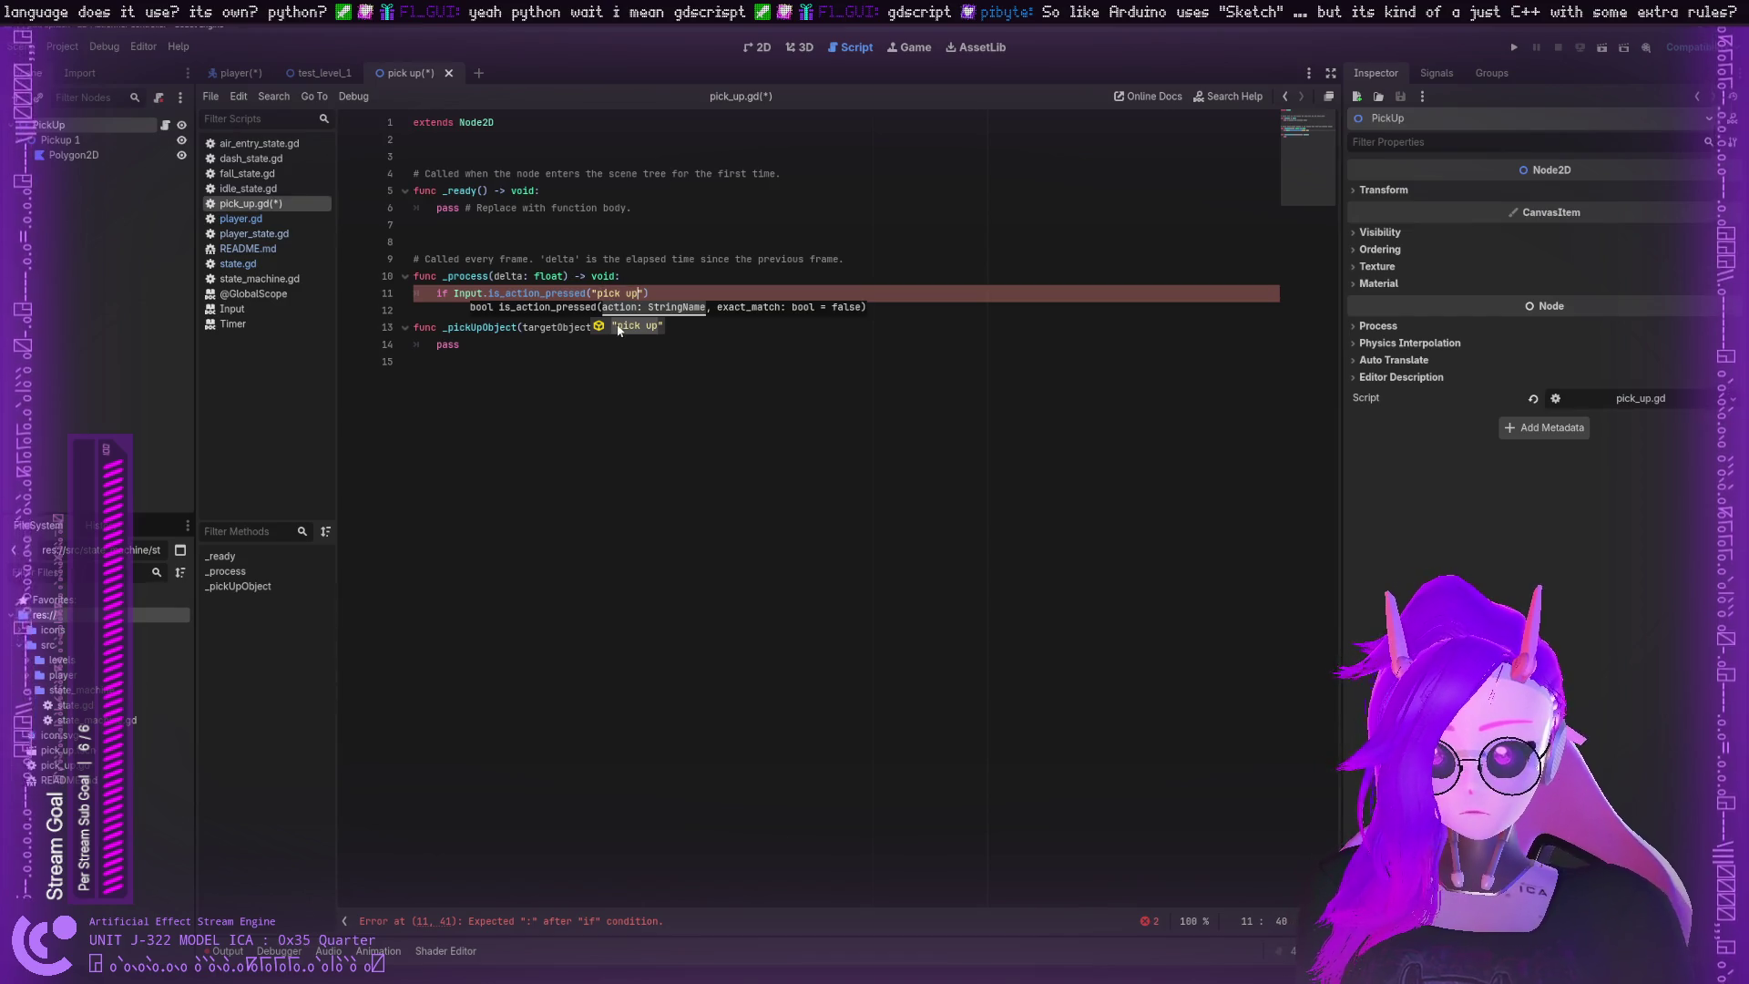
left_click(669, 292)
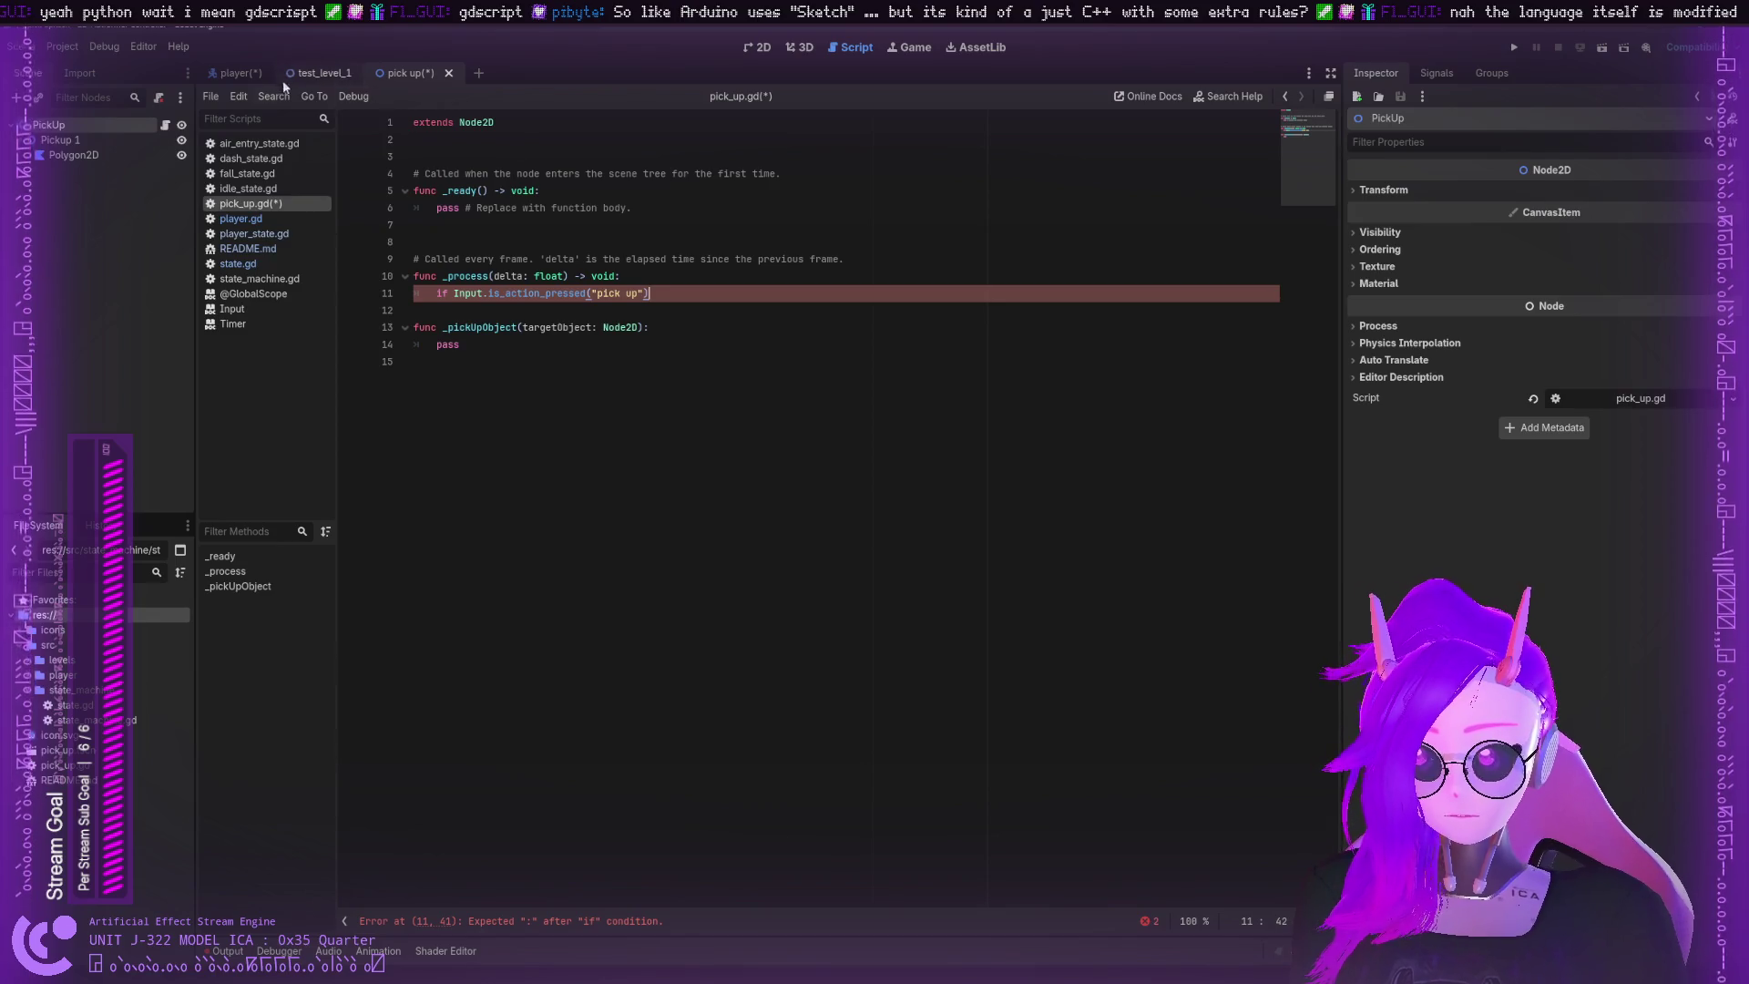
Step: Compare with player.gd's jump check on lines 172–173, then return to pick_up.gd's line 11
left_click(266, 221)
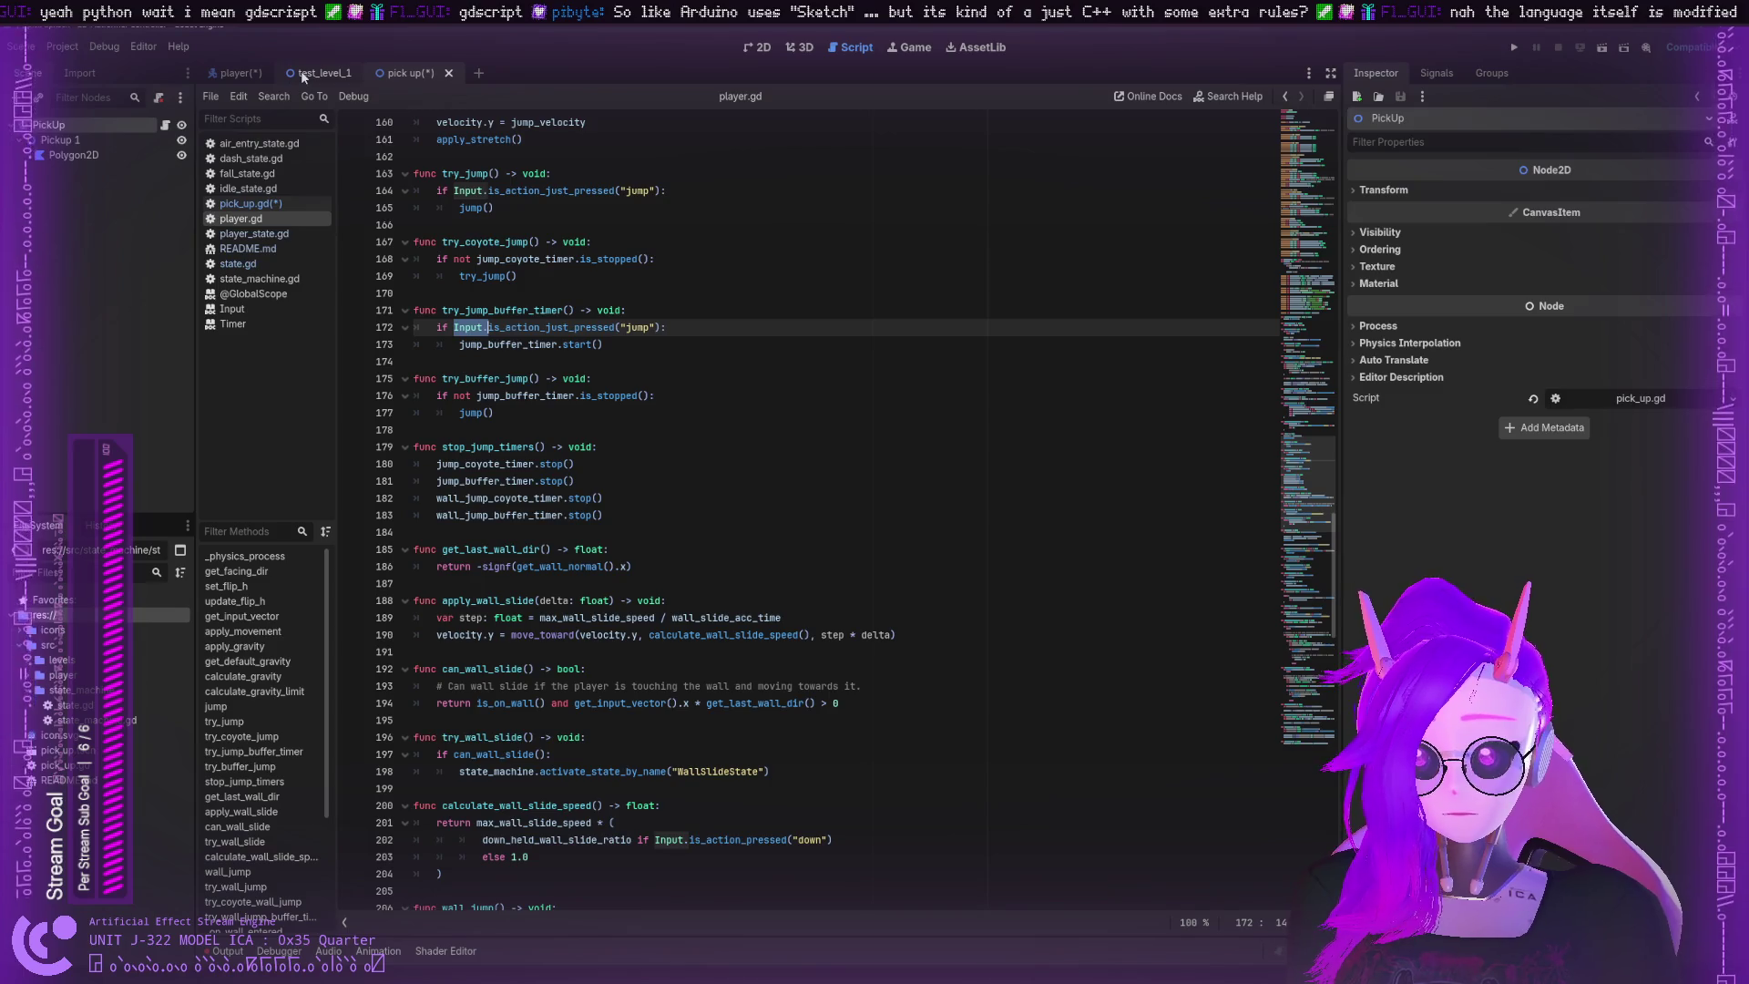
left_click(250, 203)
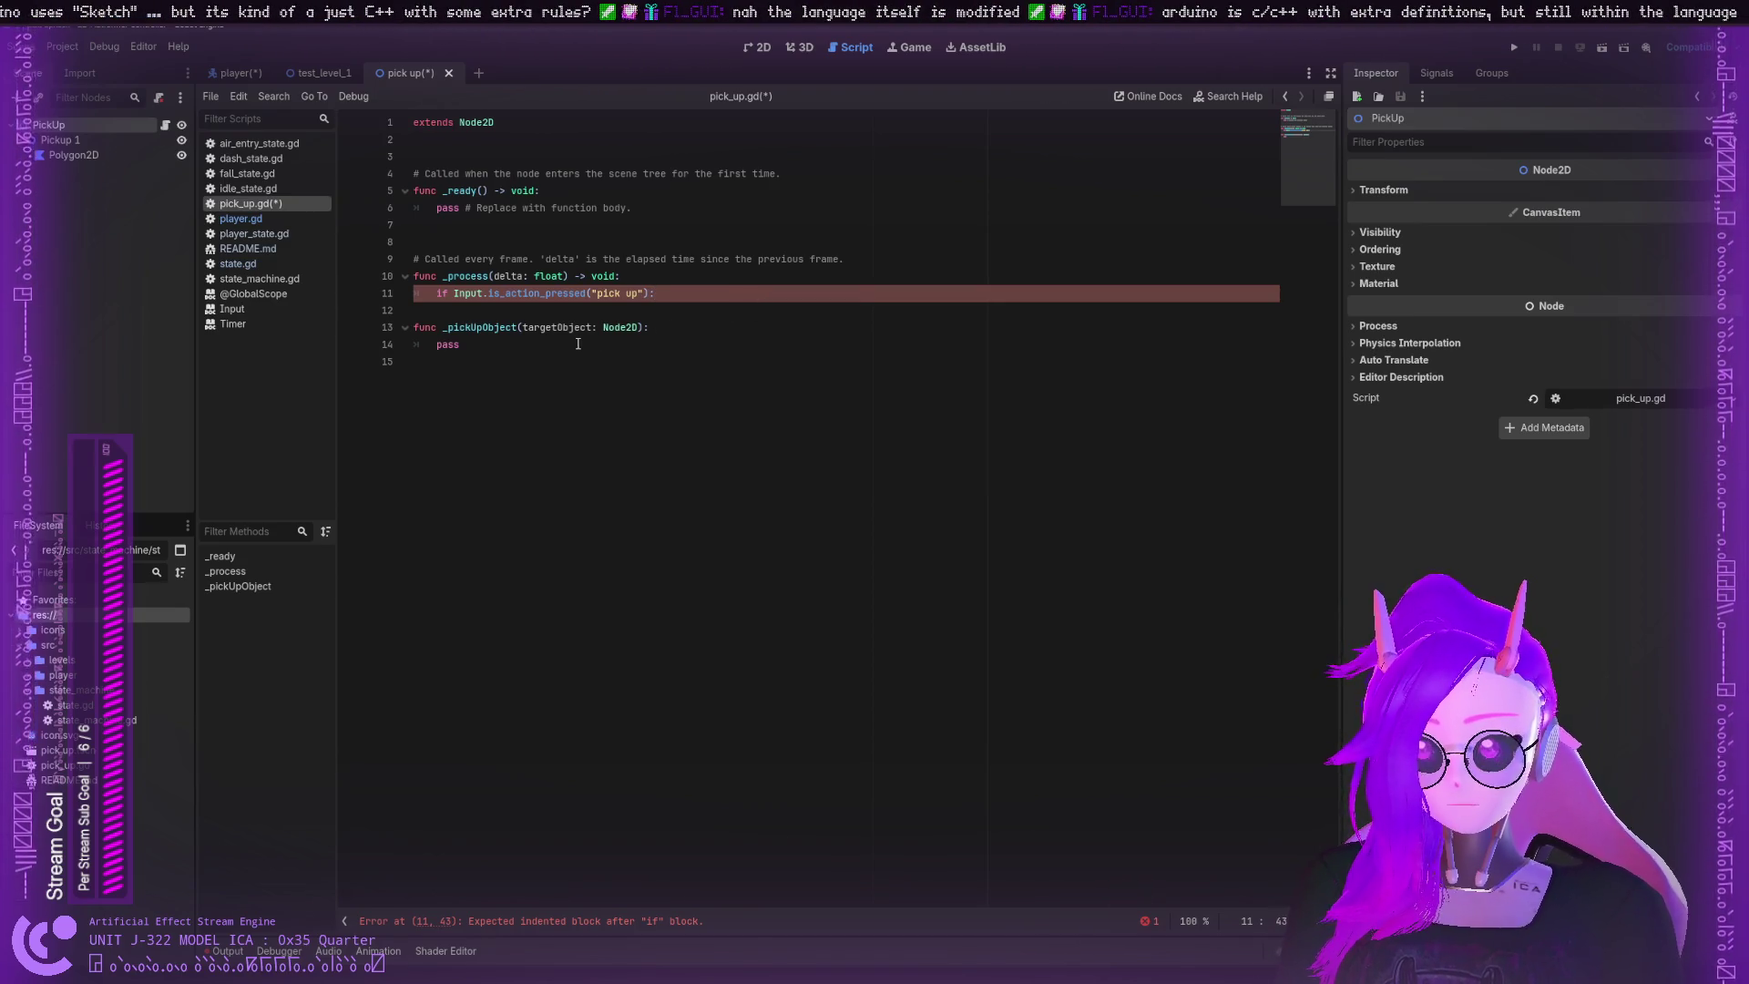
left_click(260, 218)
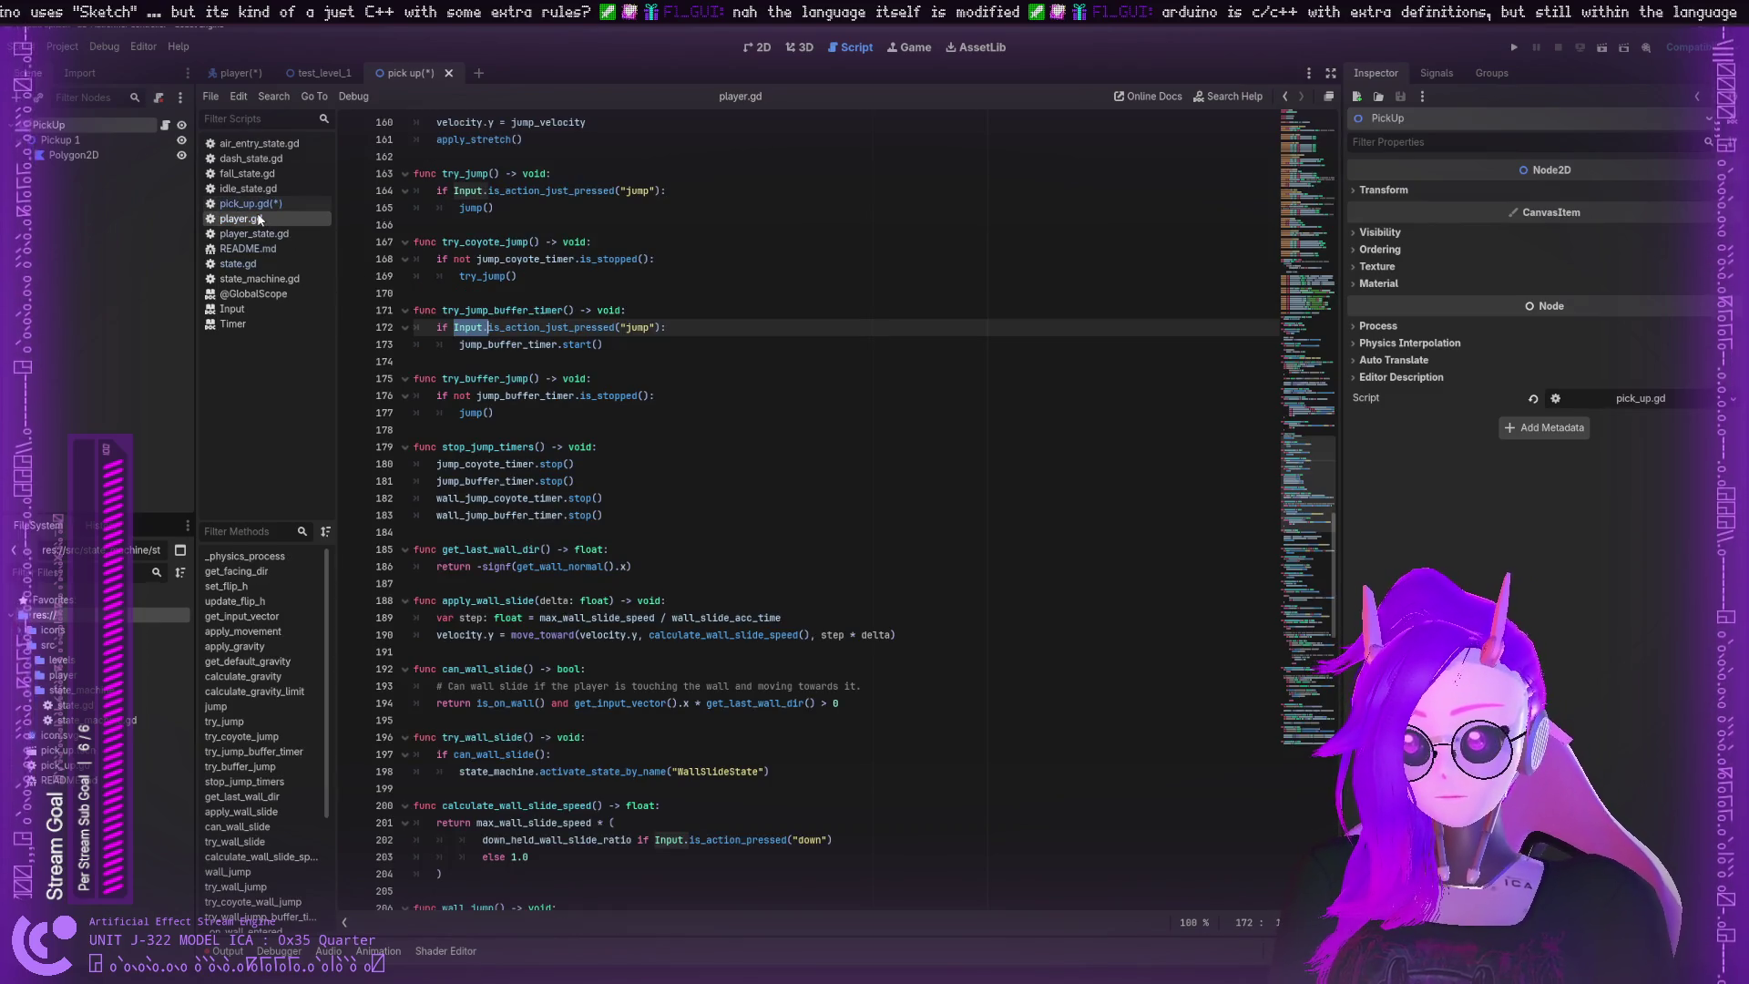
double_click(638, 328)
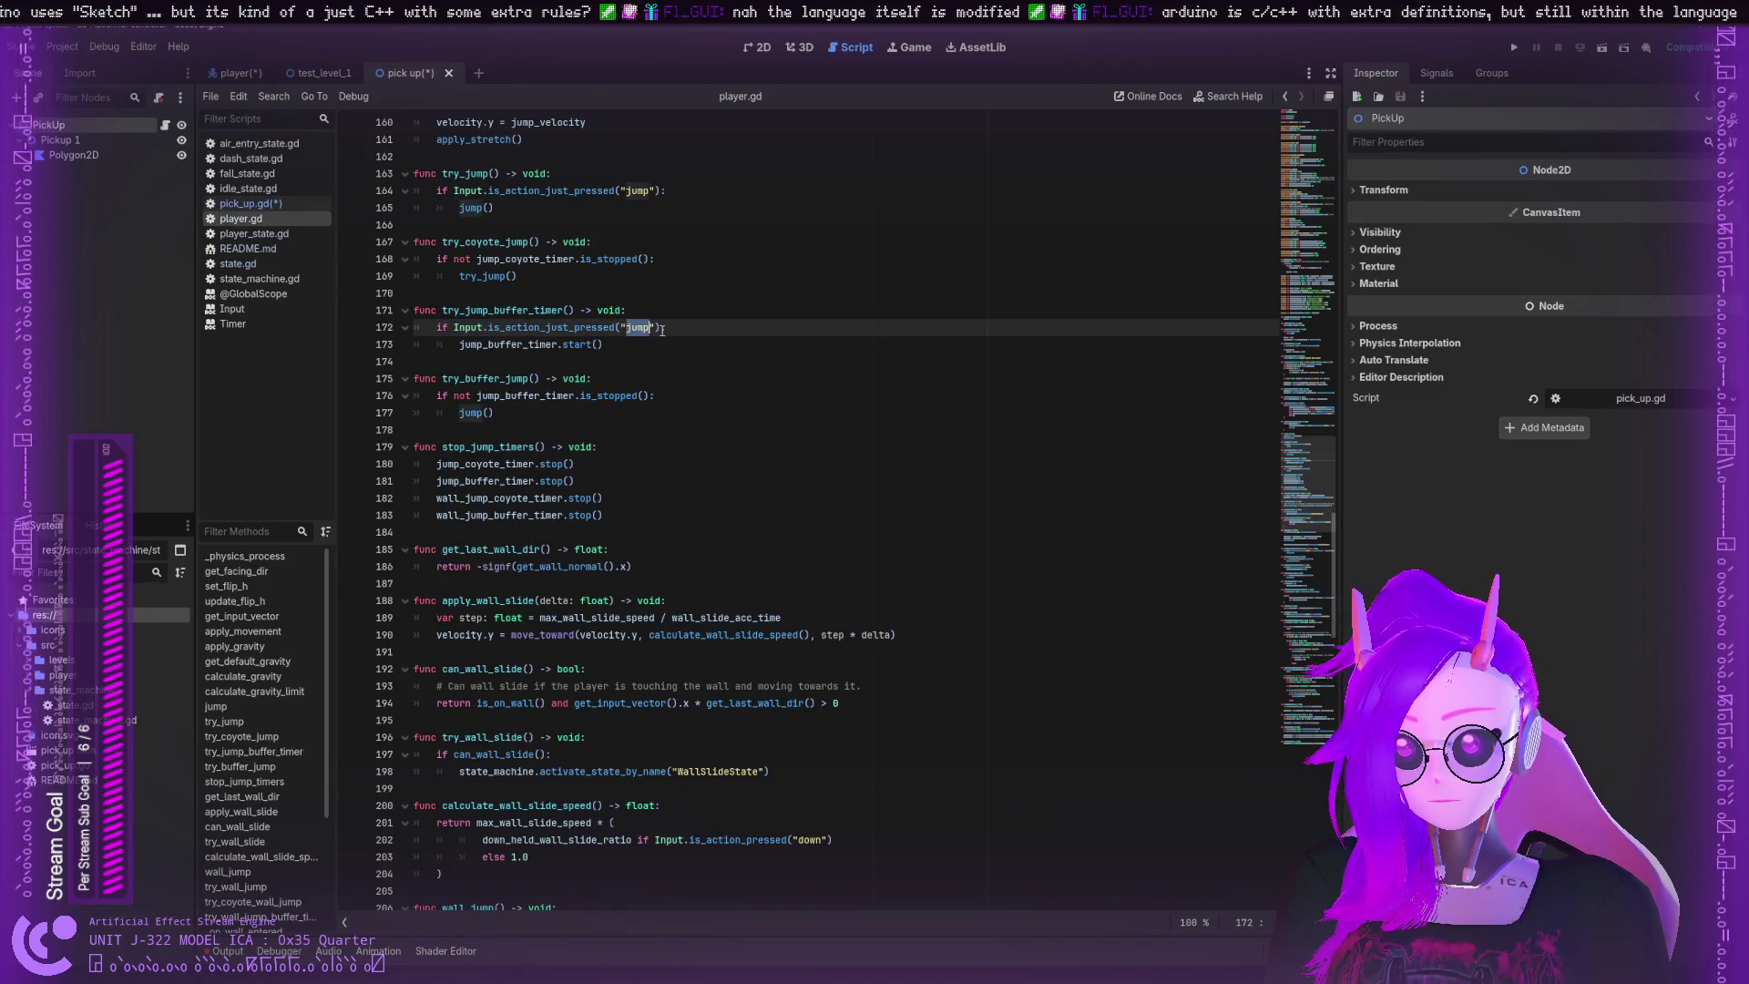
left_click(664, 329)
left_click(635, 344)
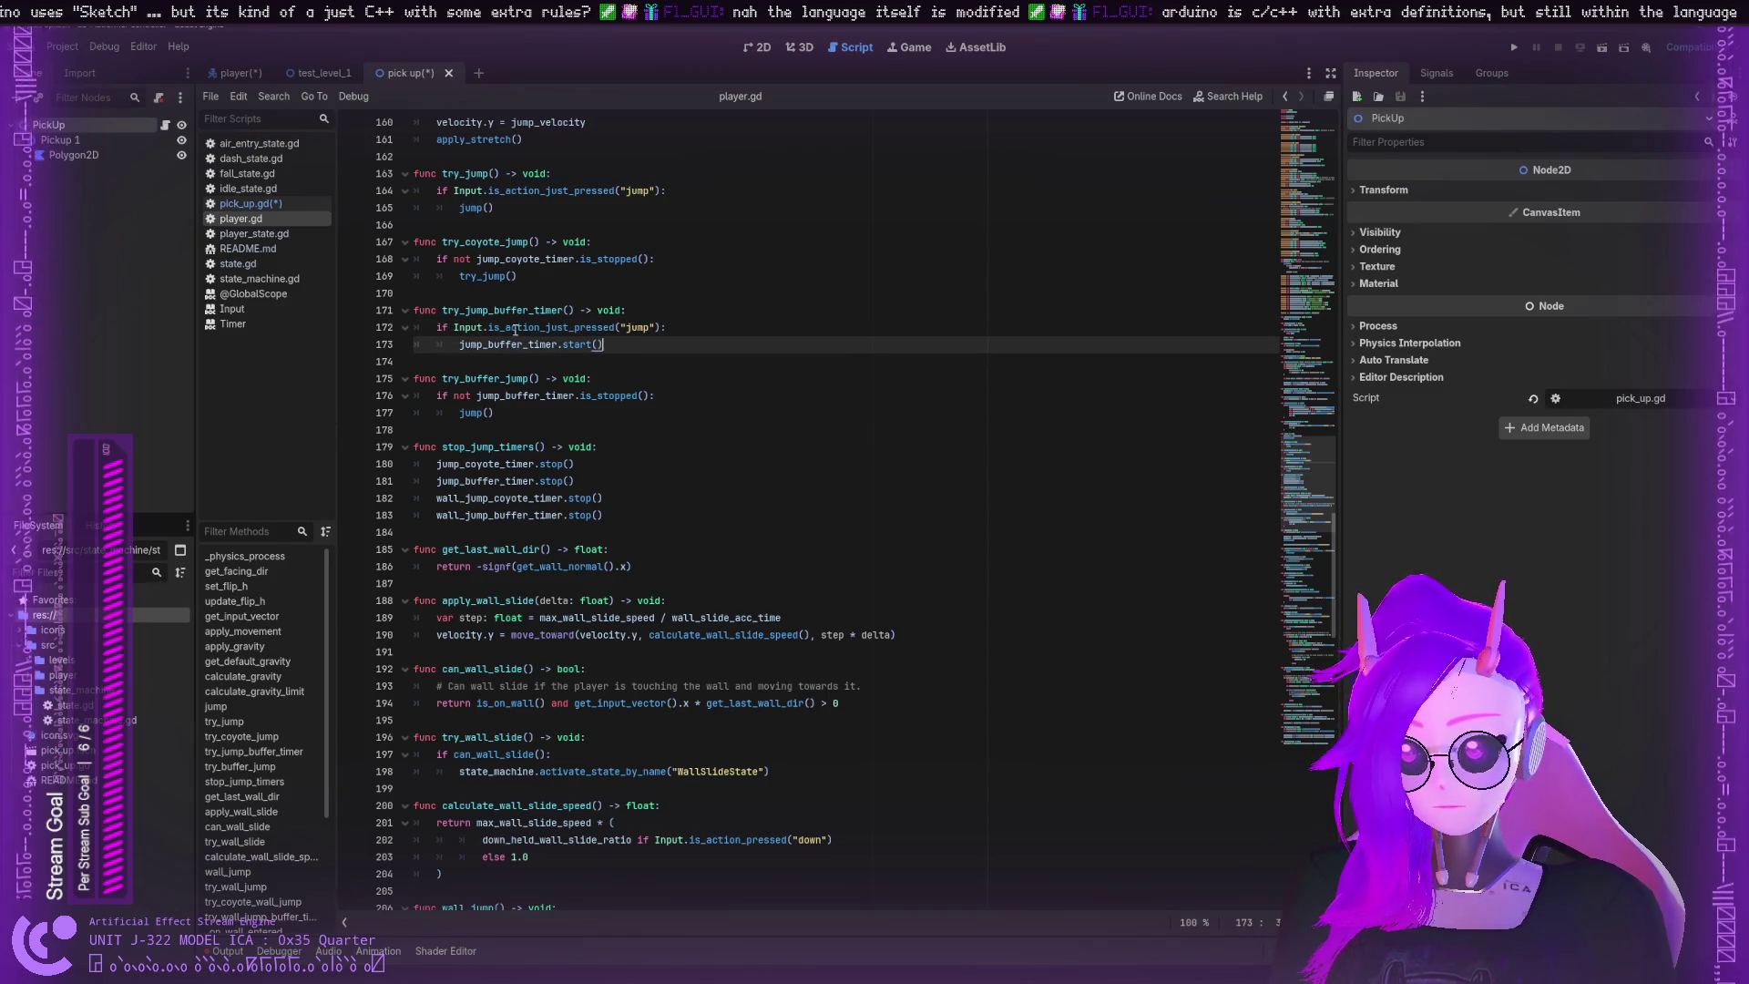
left_click(253, 204)
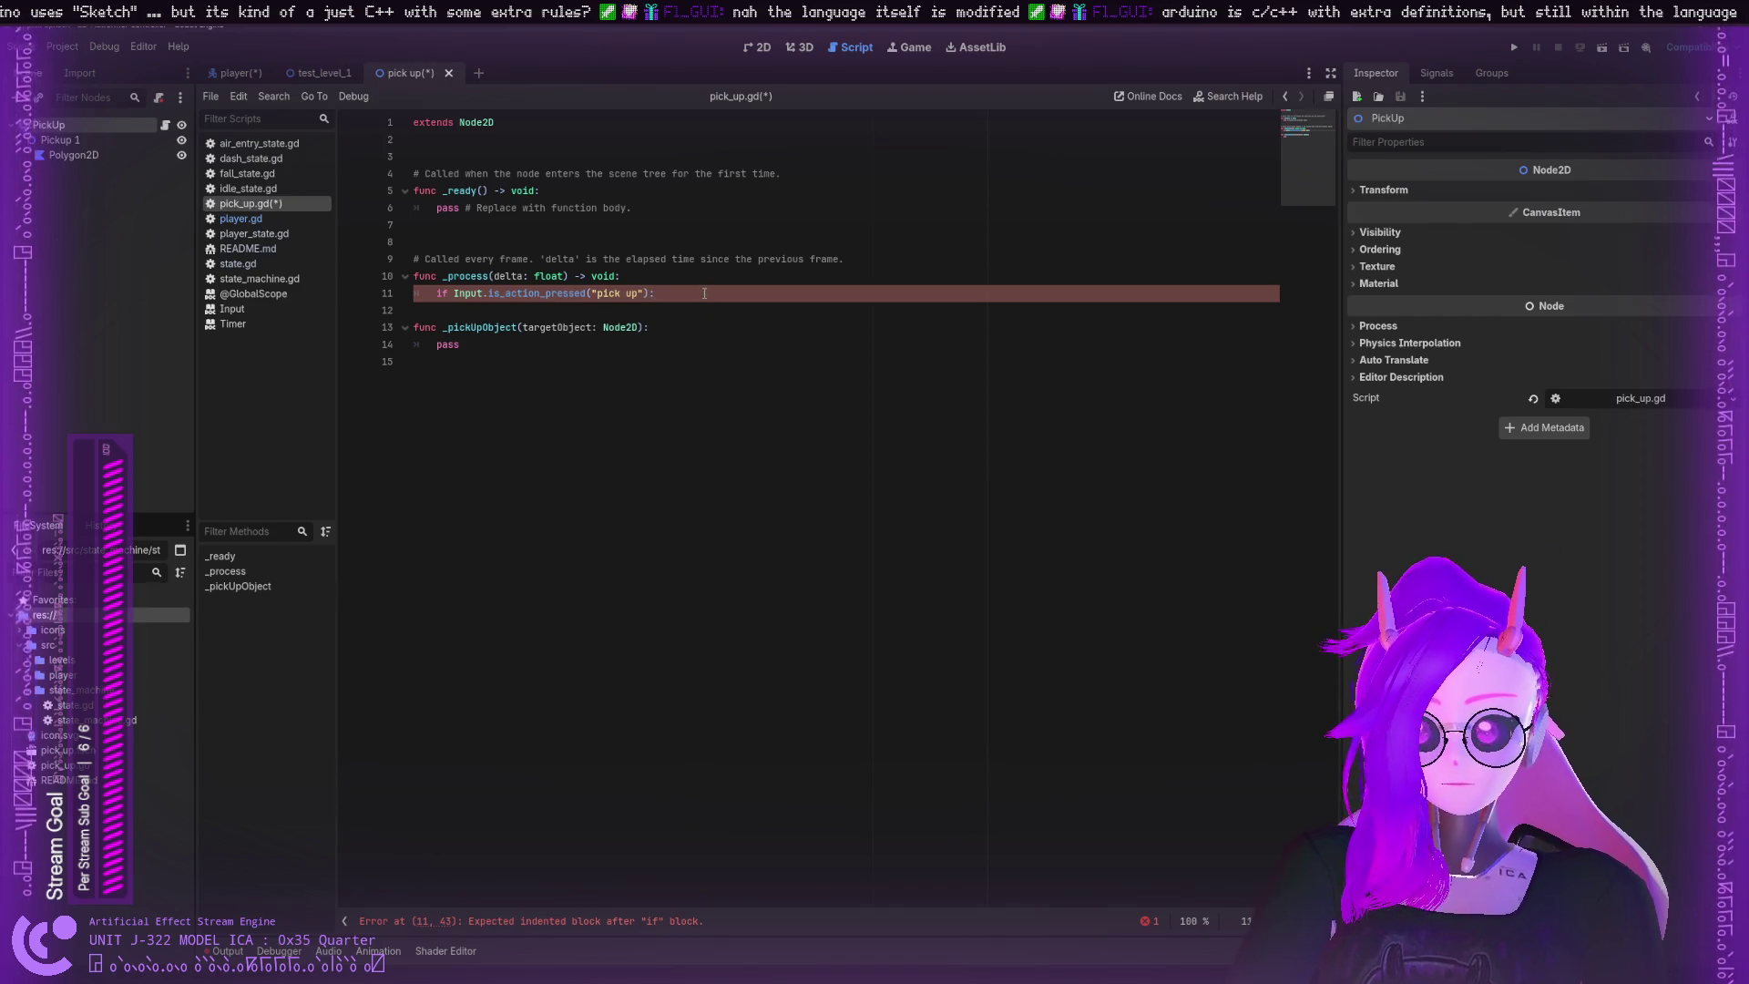
Step: Clear the stray letters below the if and put the caret just before line 11's colon
key("Return")
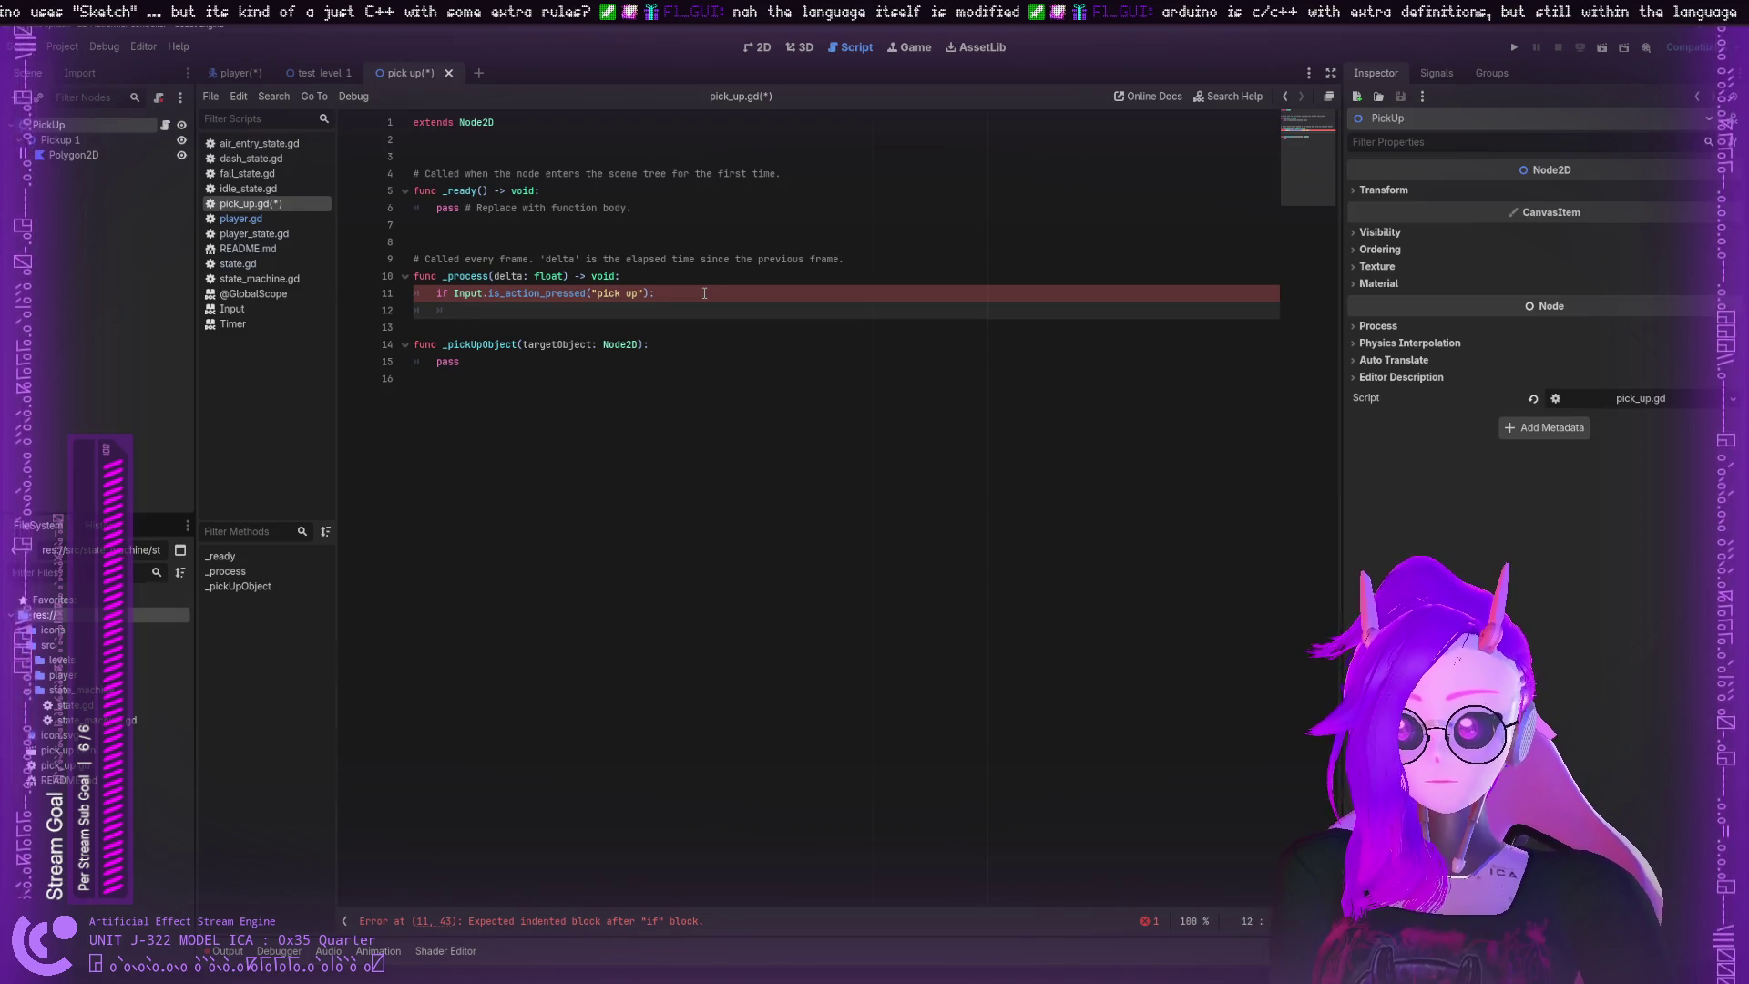
key("BackSpace")
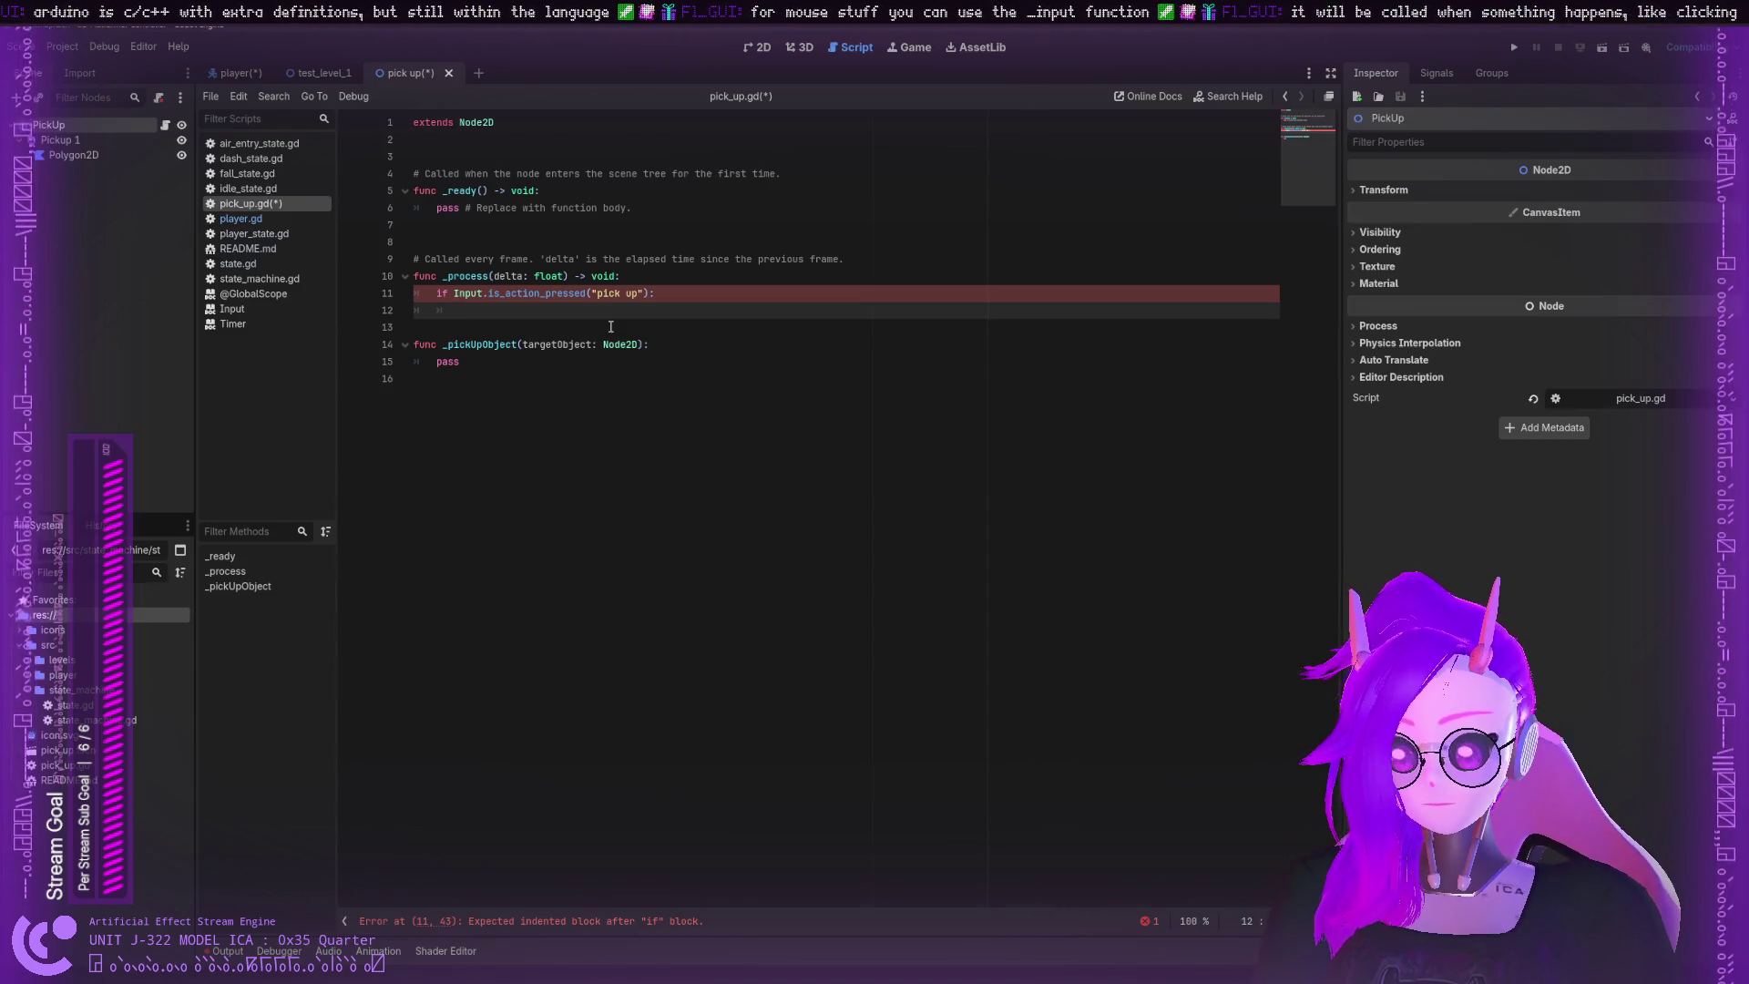
type("p")
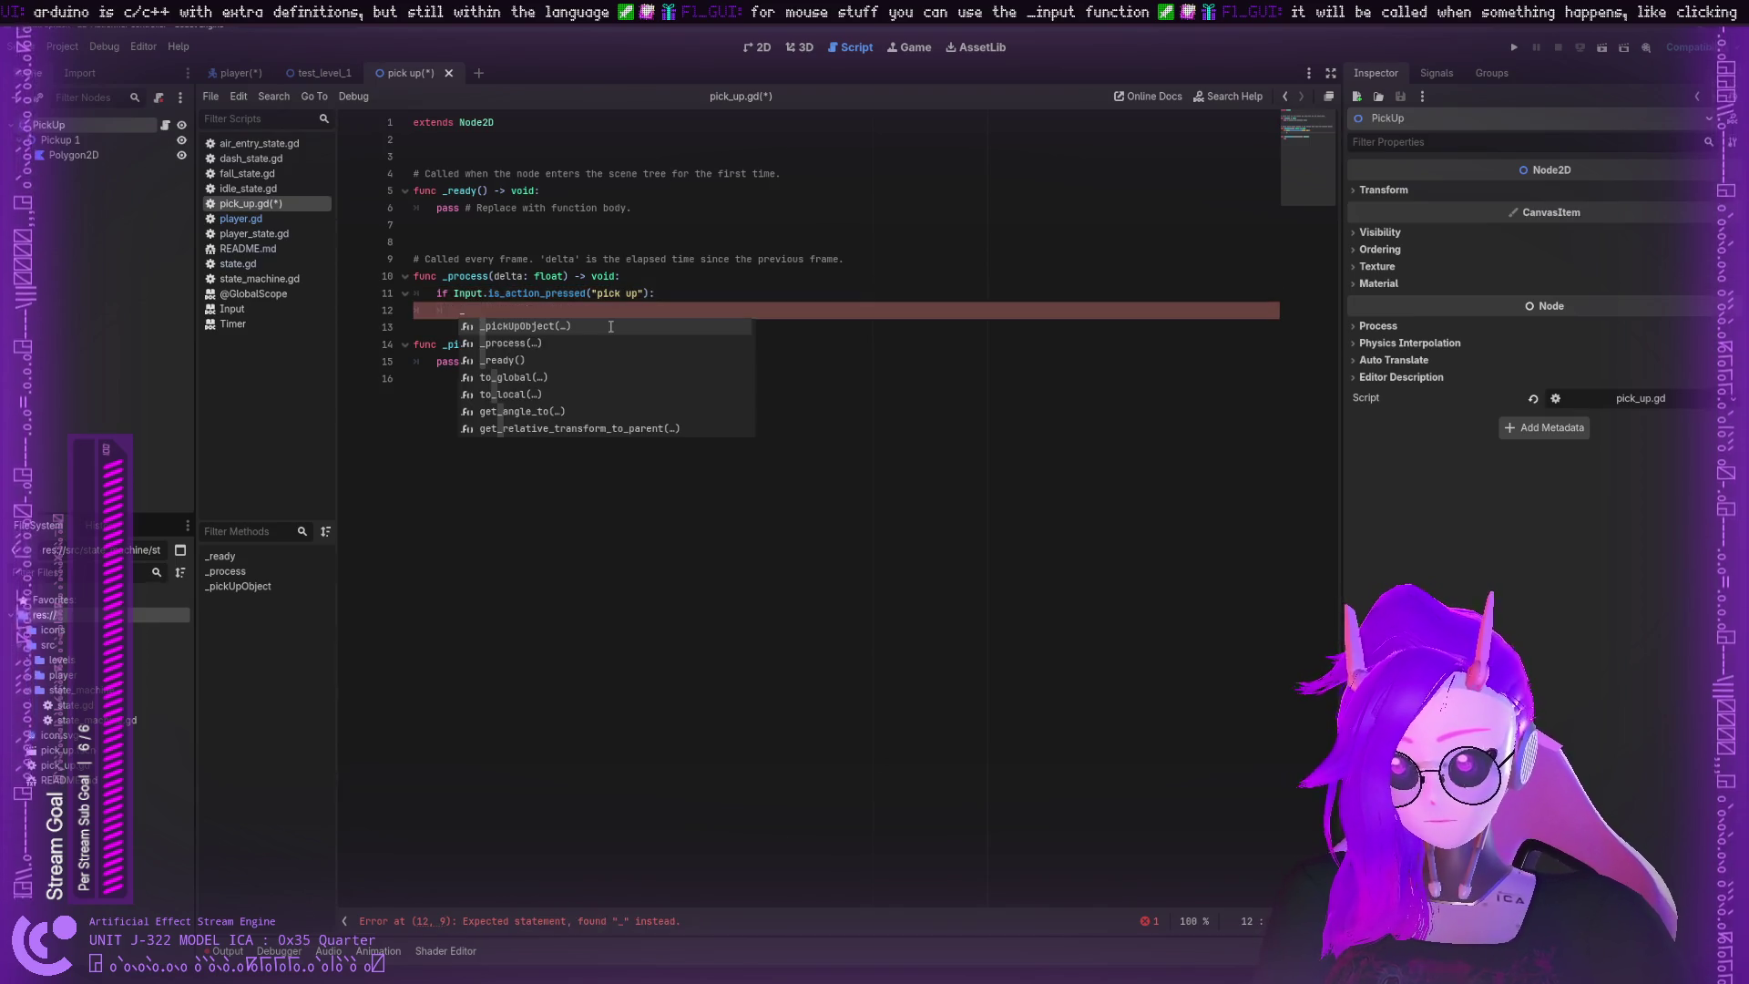
key("BackSpace")
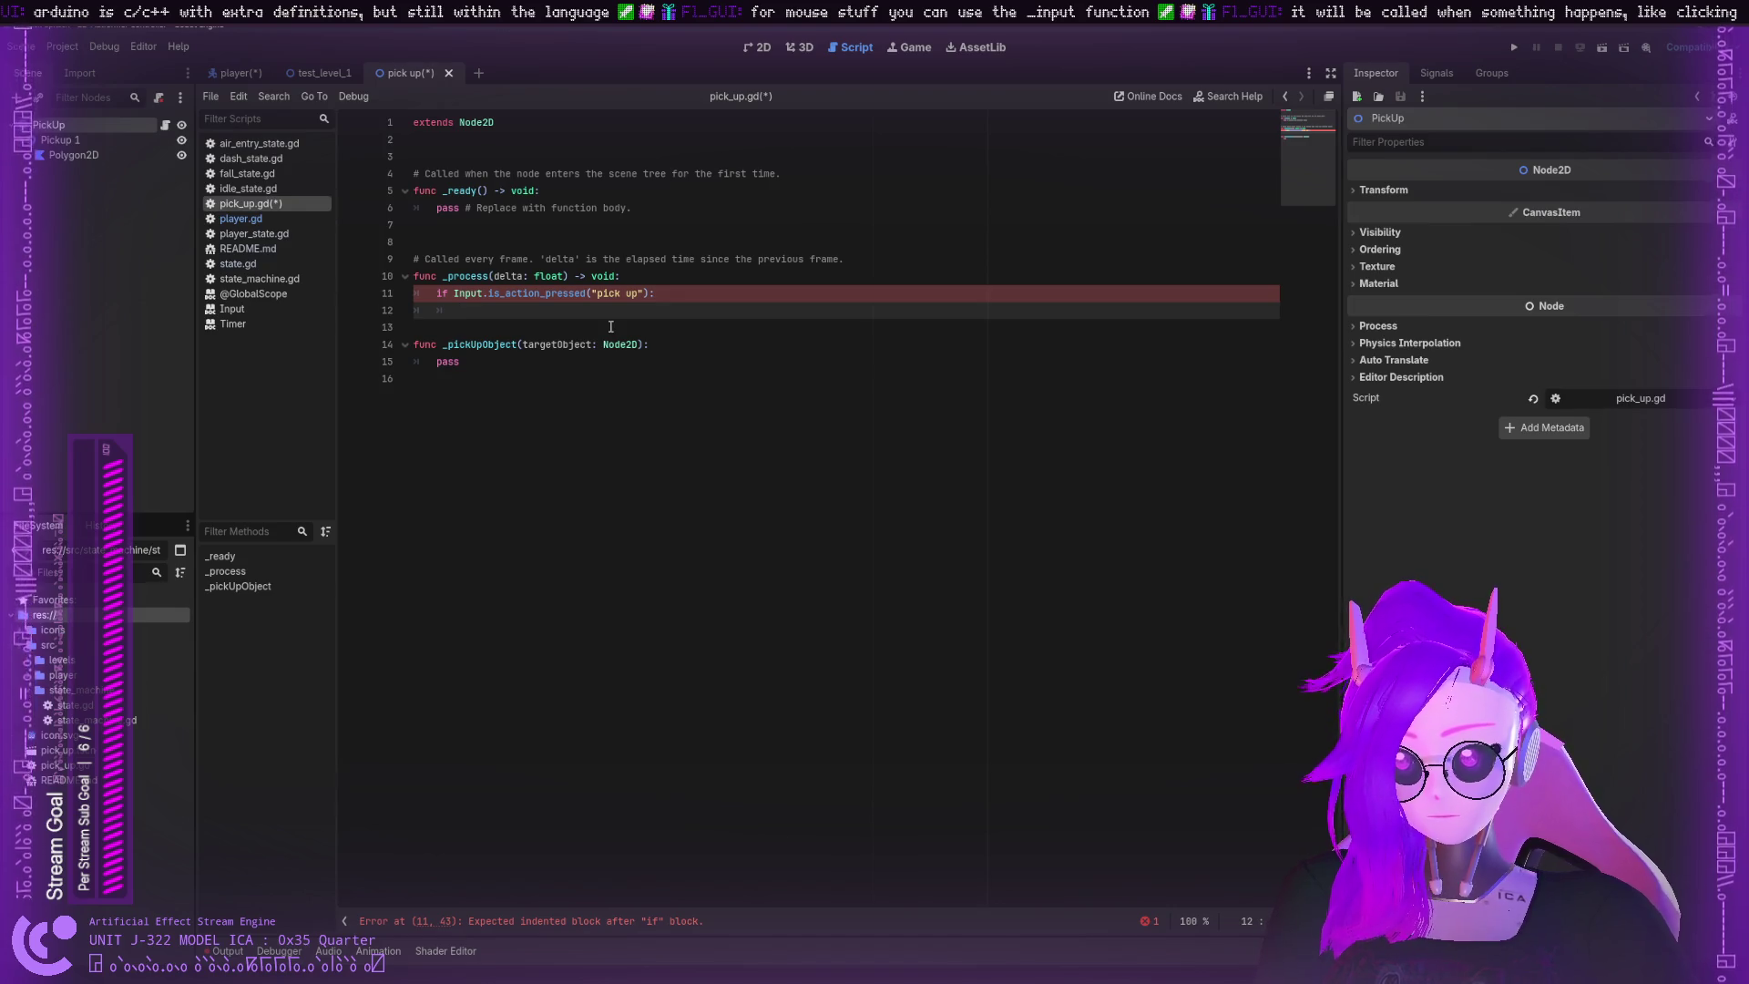
key("Up")
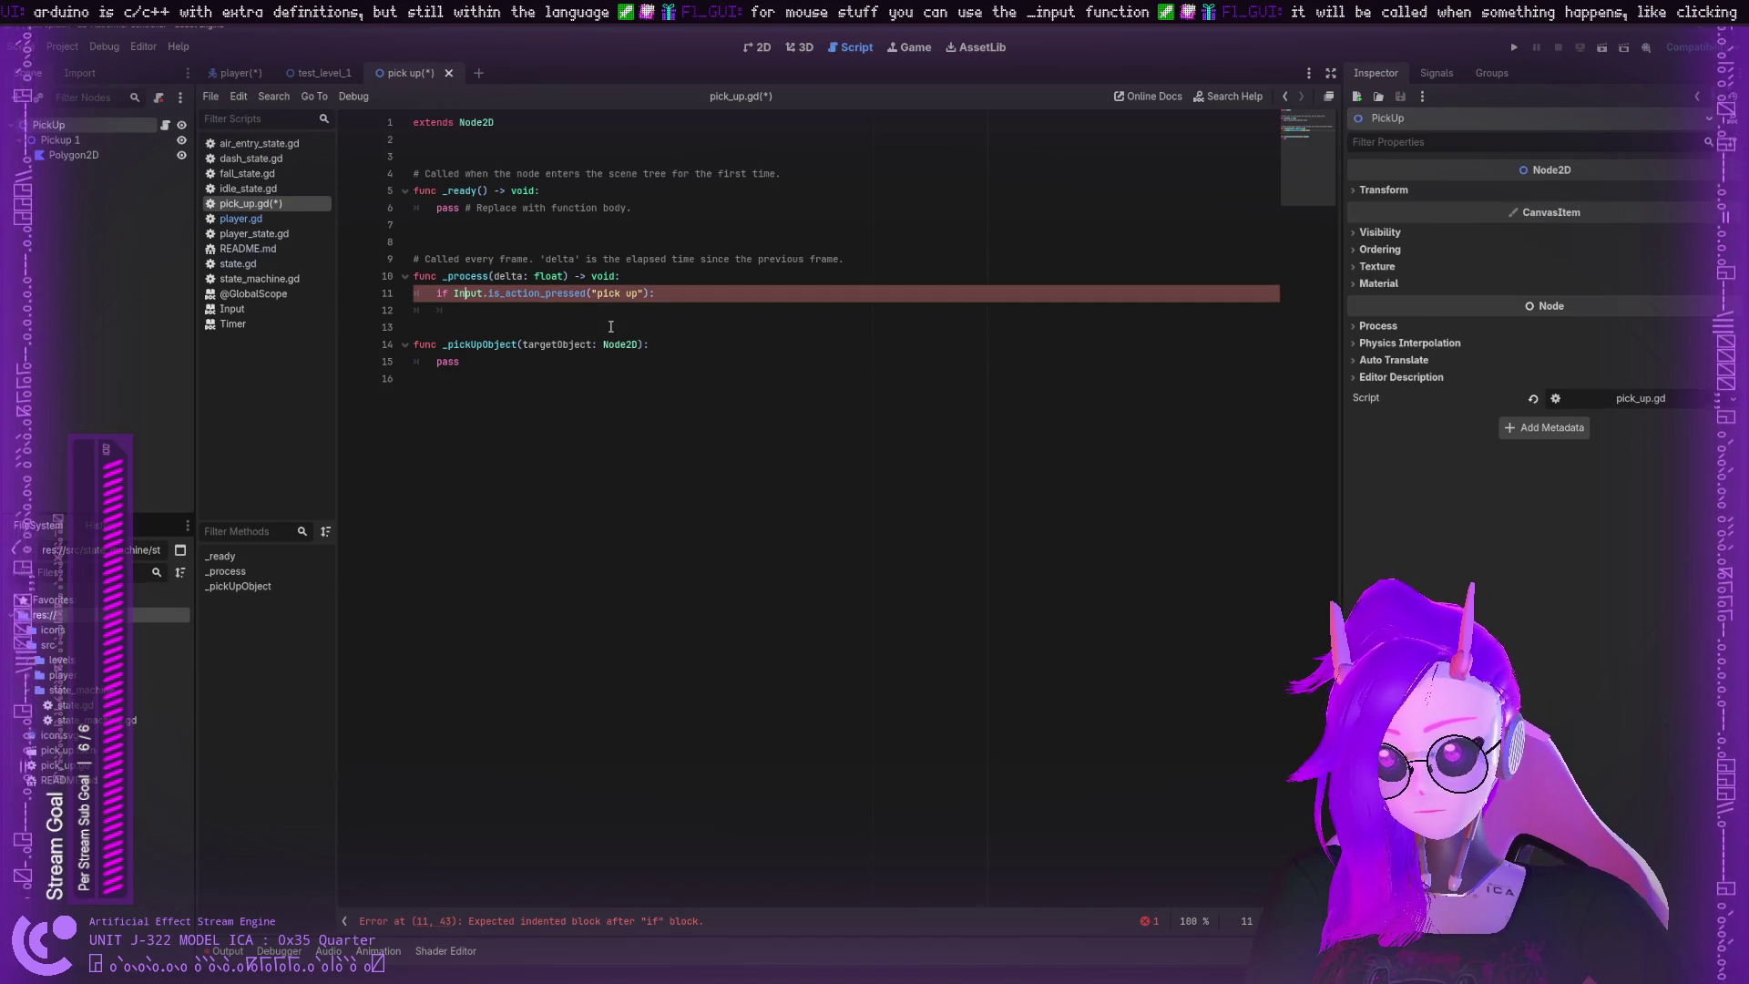
key("End")
key("Left")
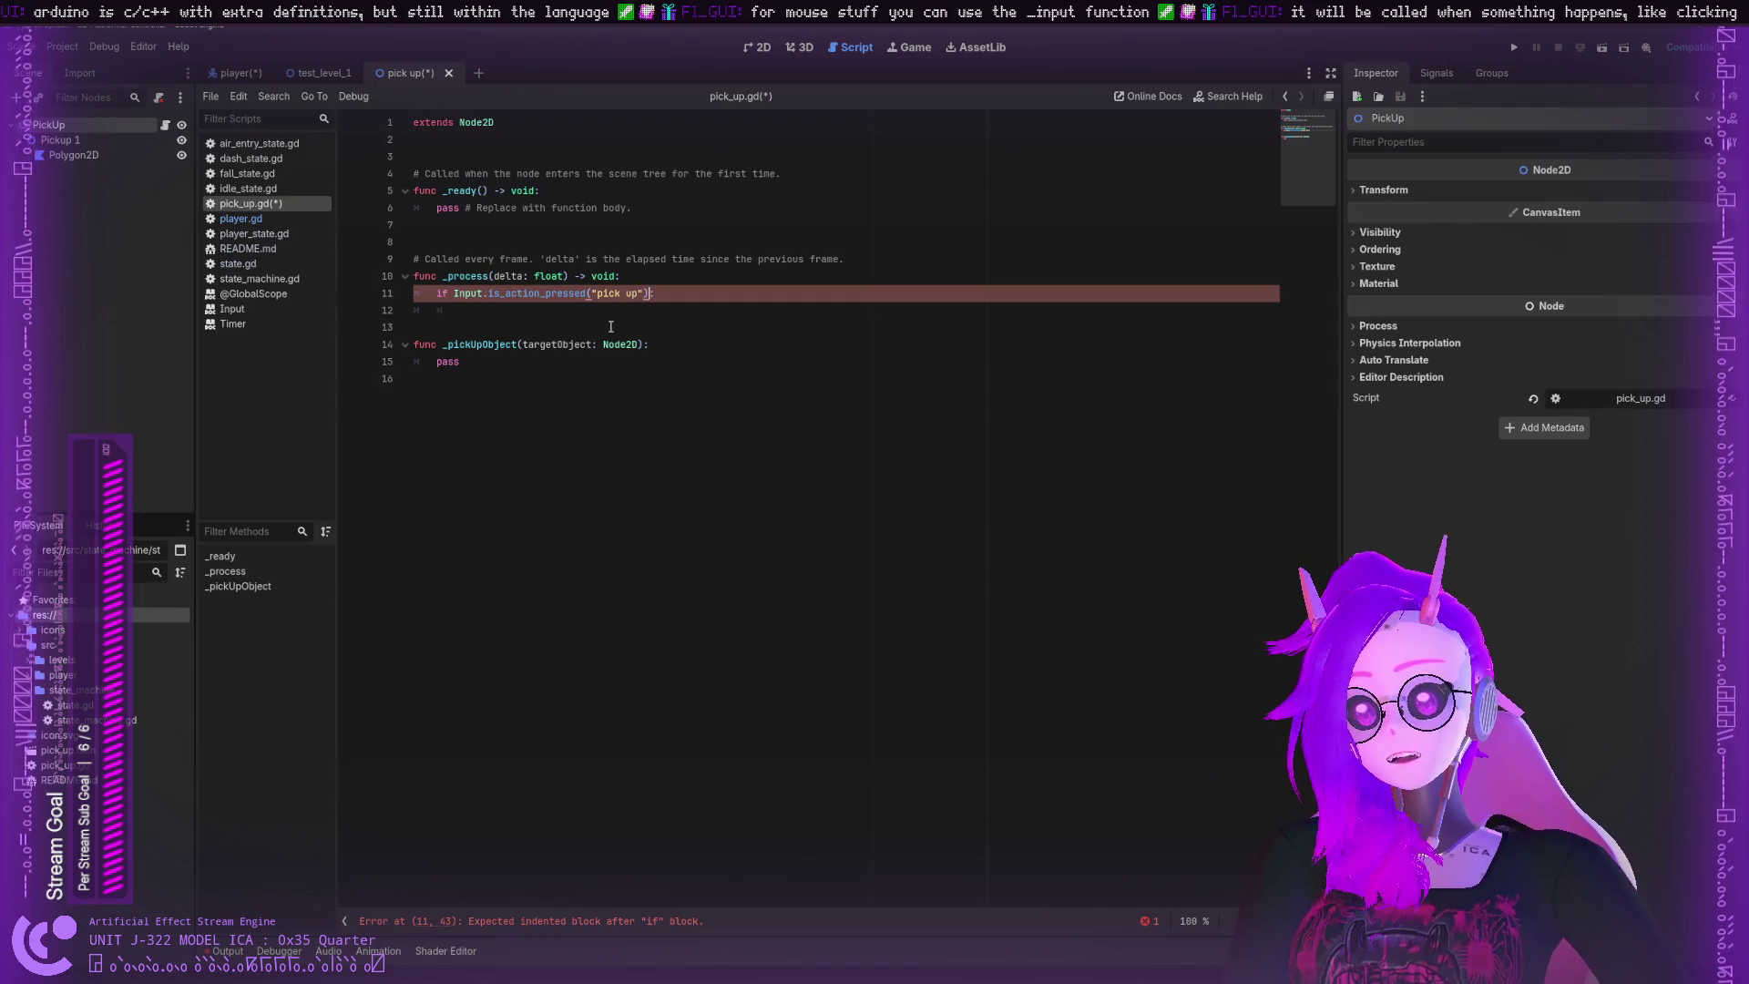
type("and")
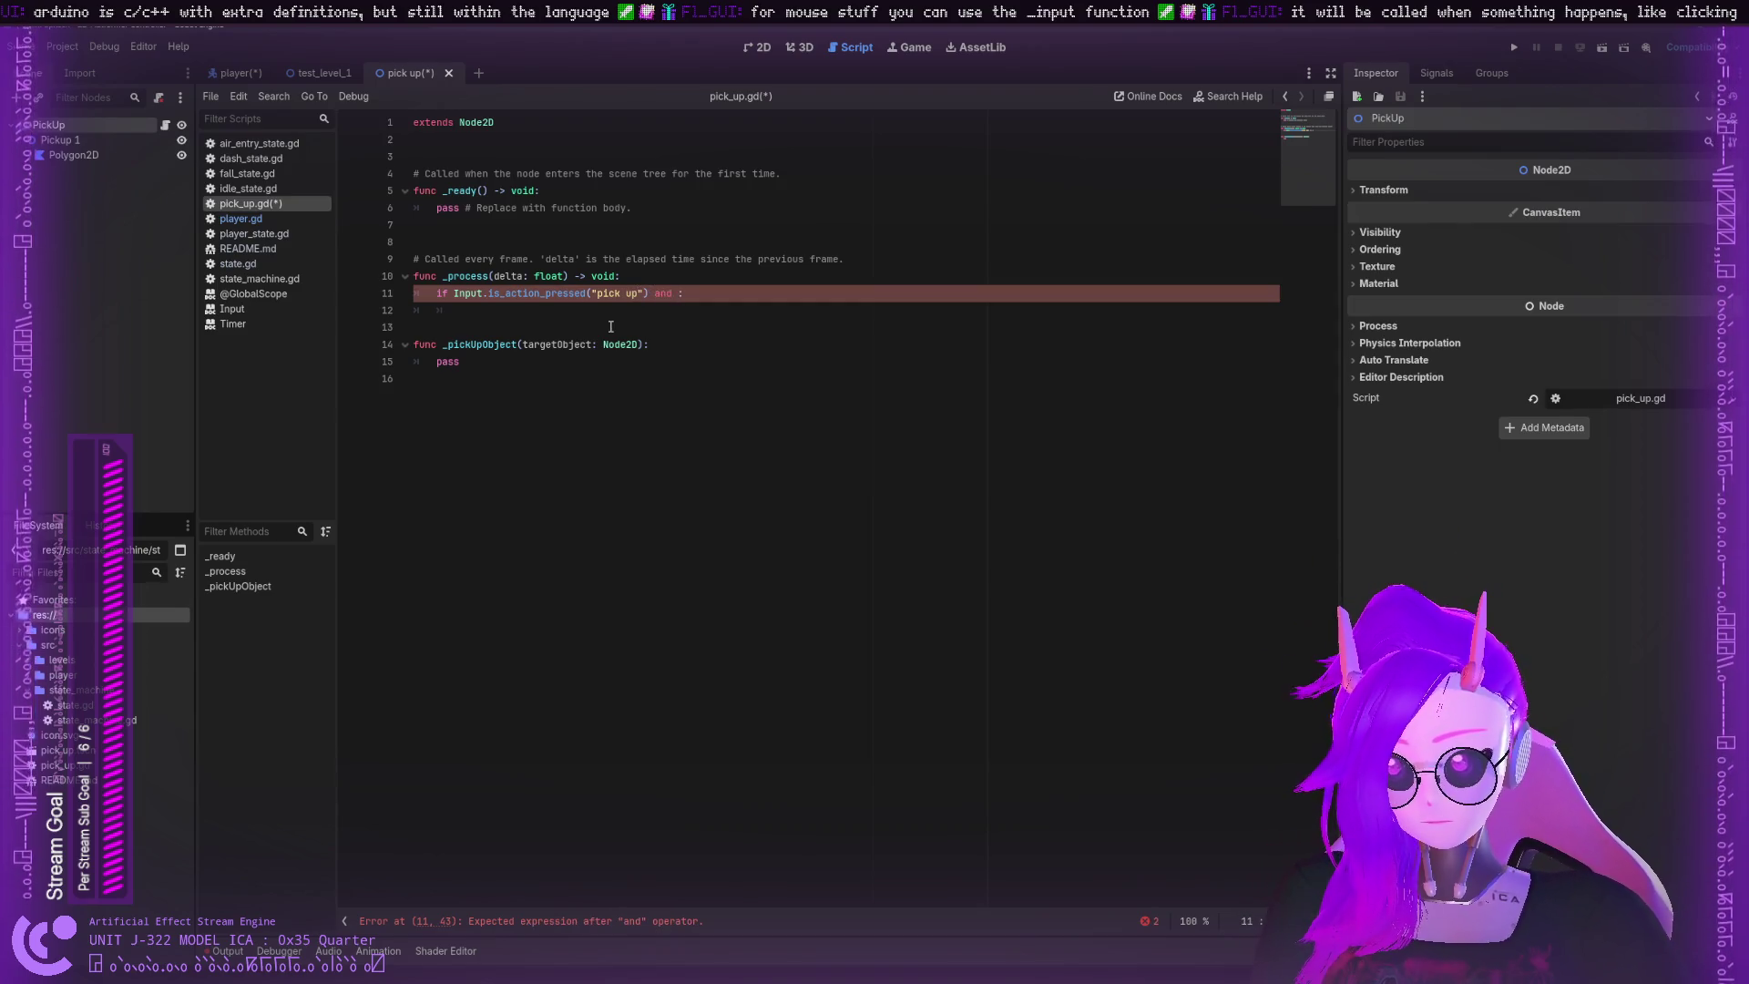
key("Up")
key("Up")
key("Up")
key("Up")
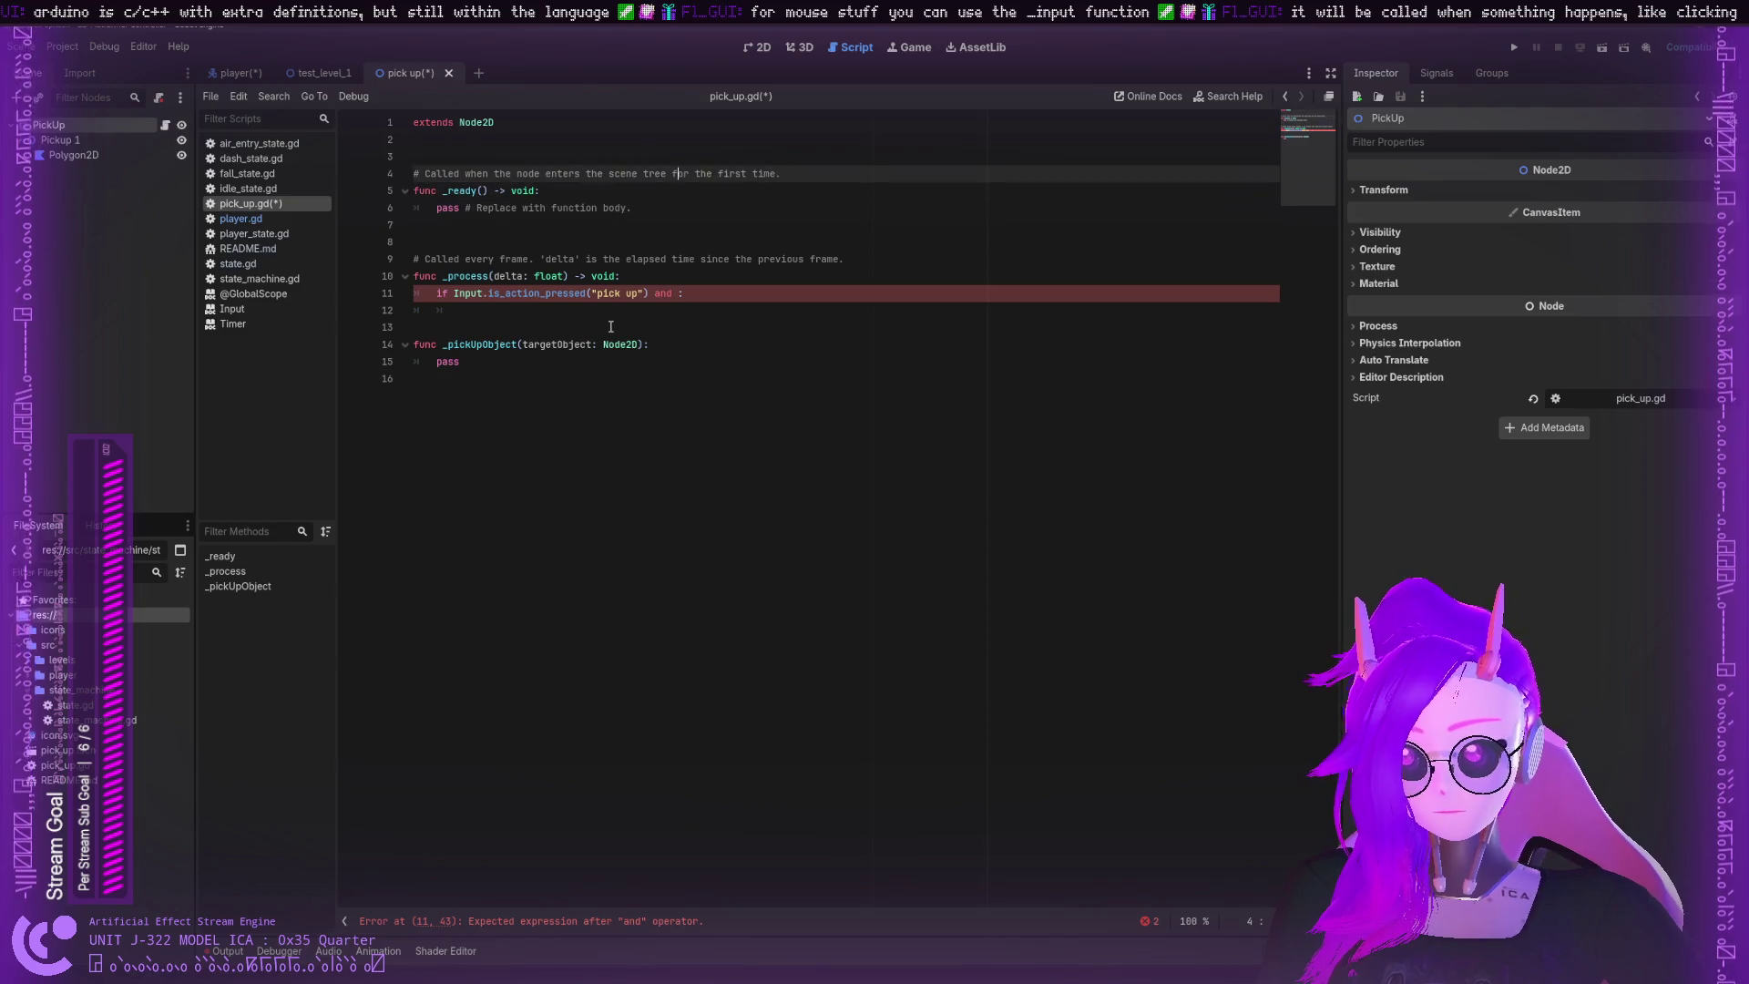
key("Return")
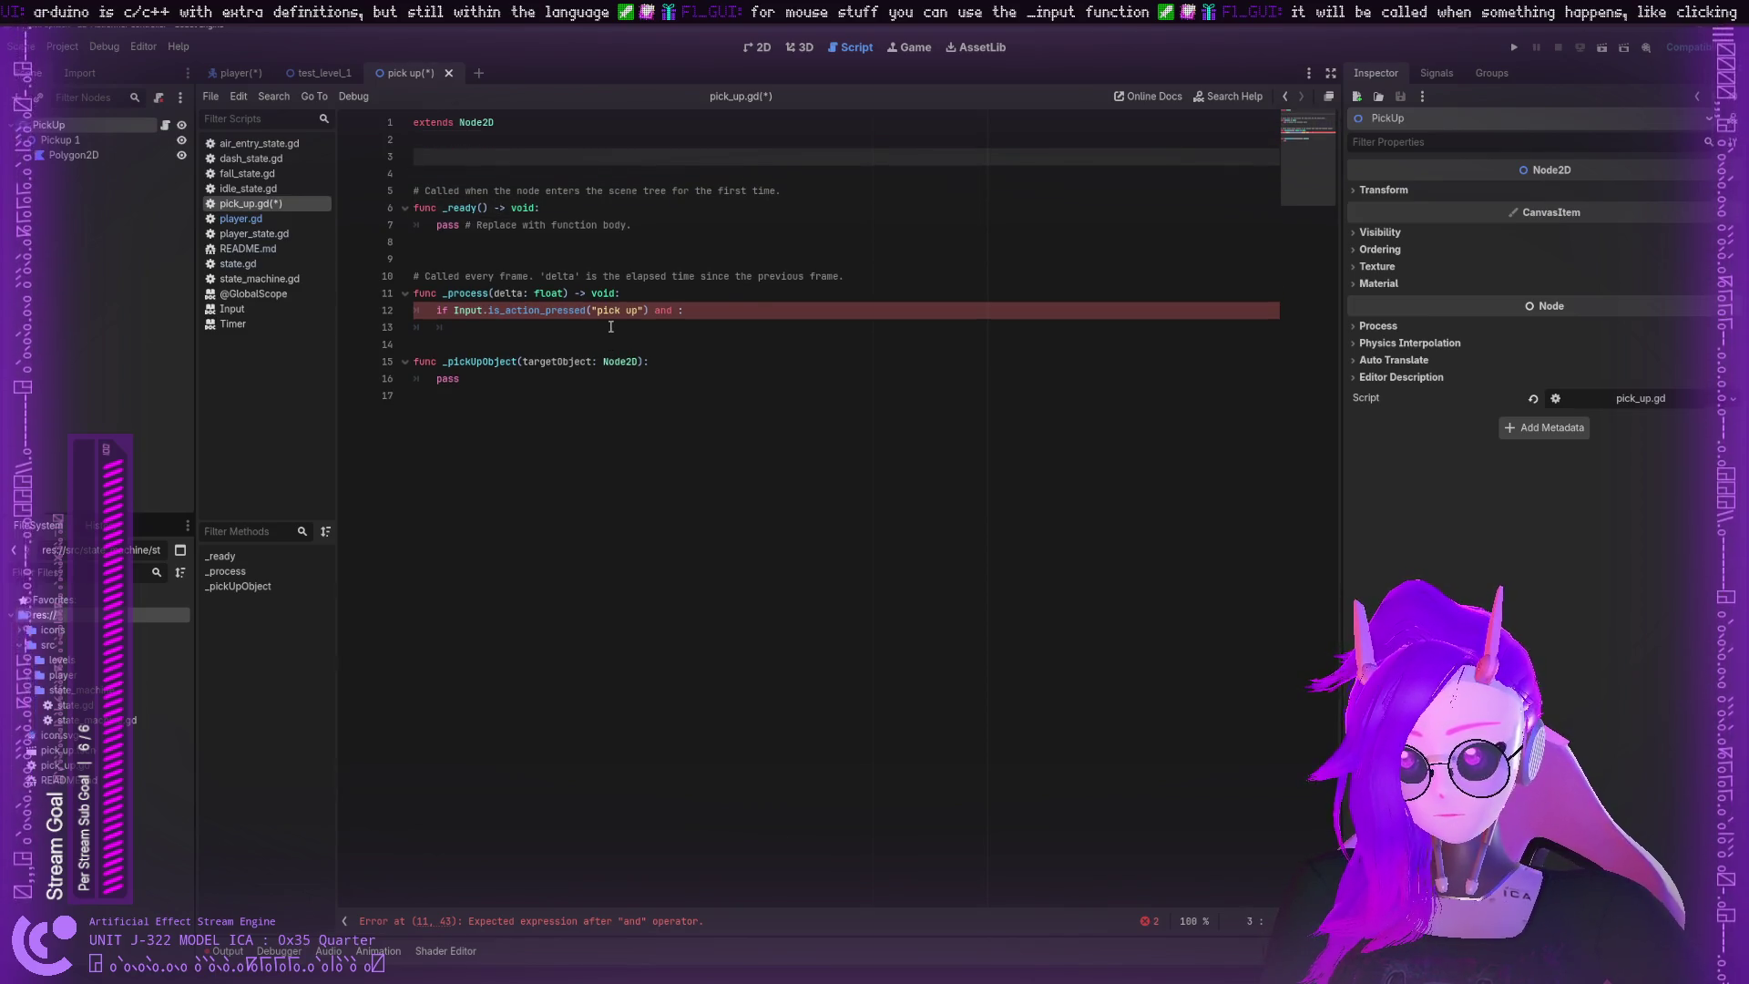
type("@onread")
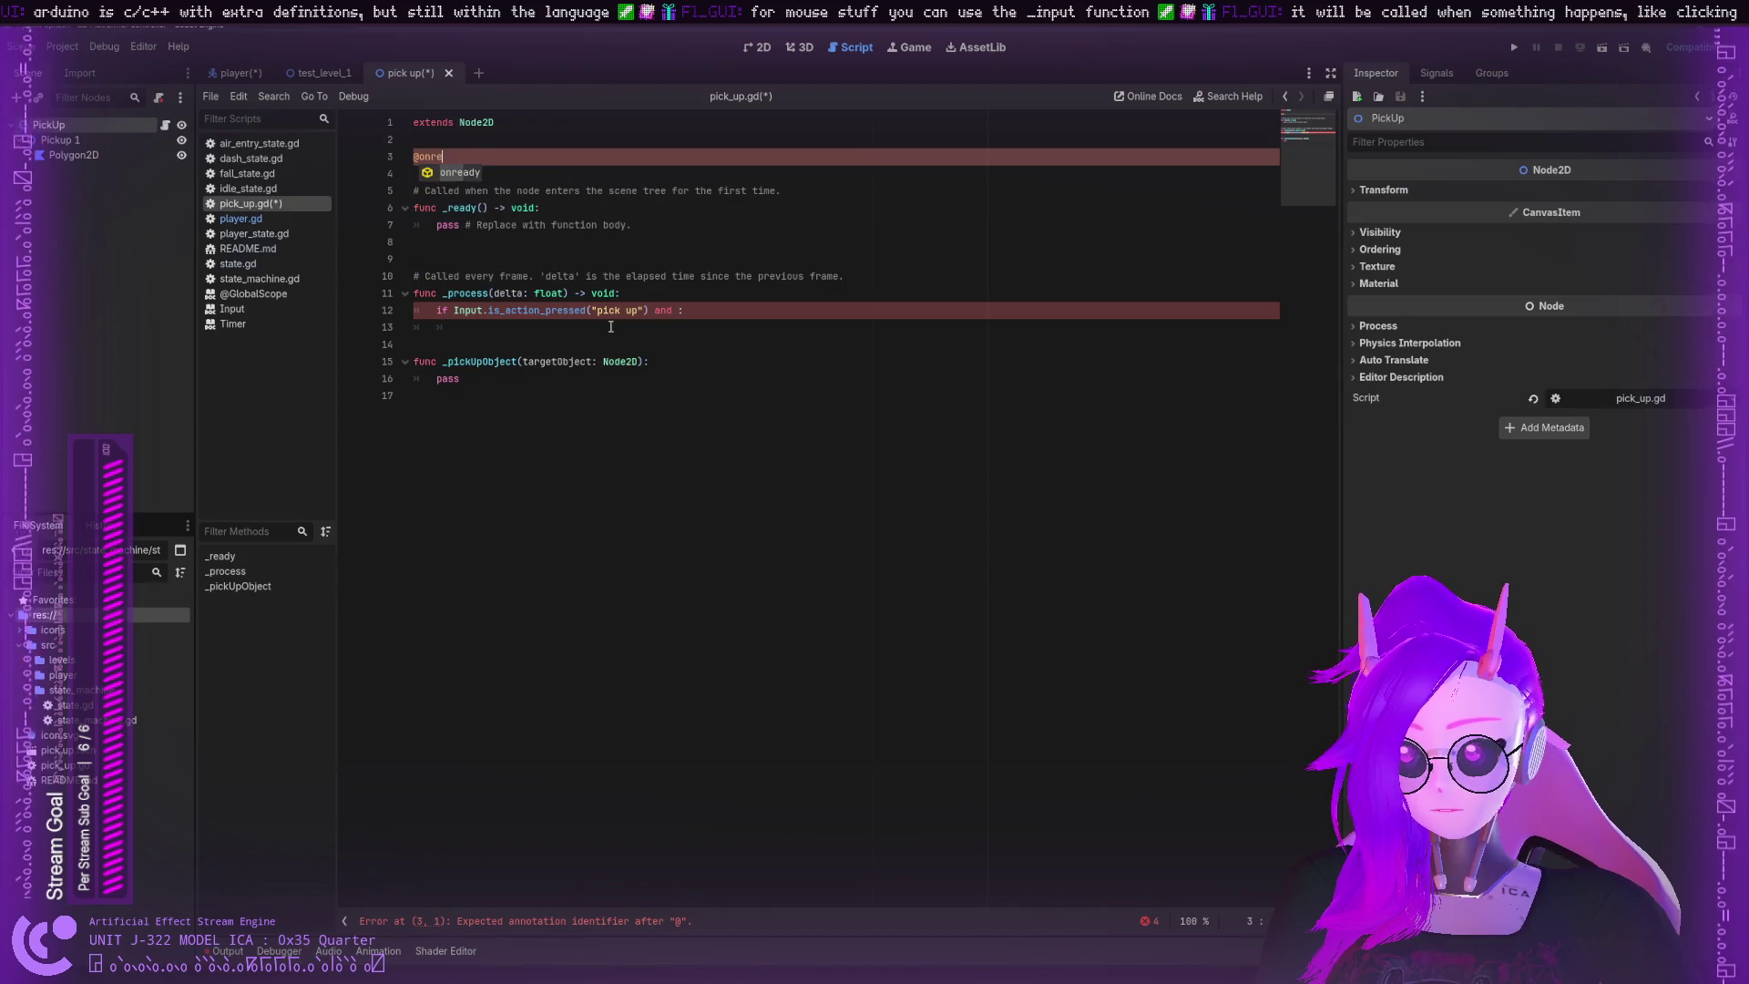
key("Return")
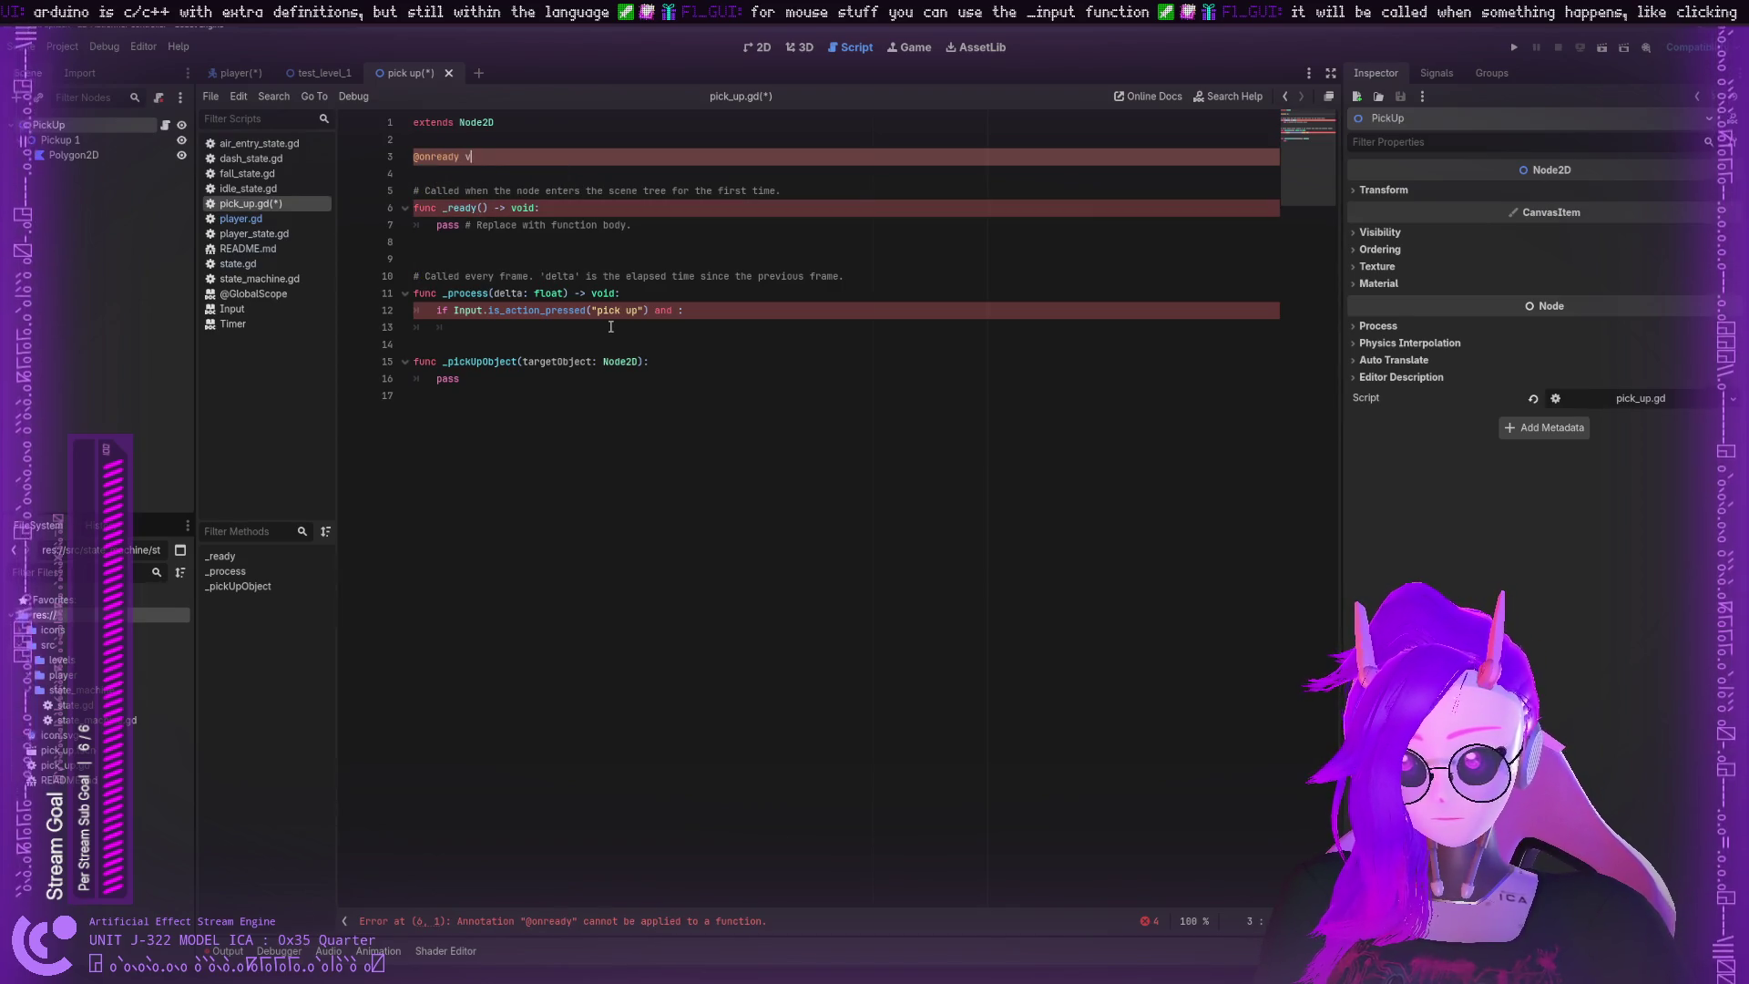
type("ar")
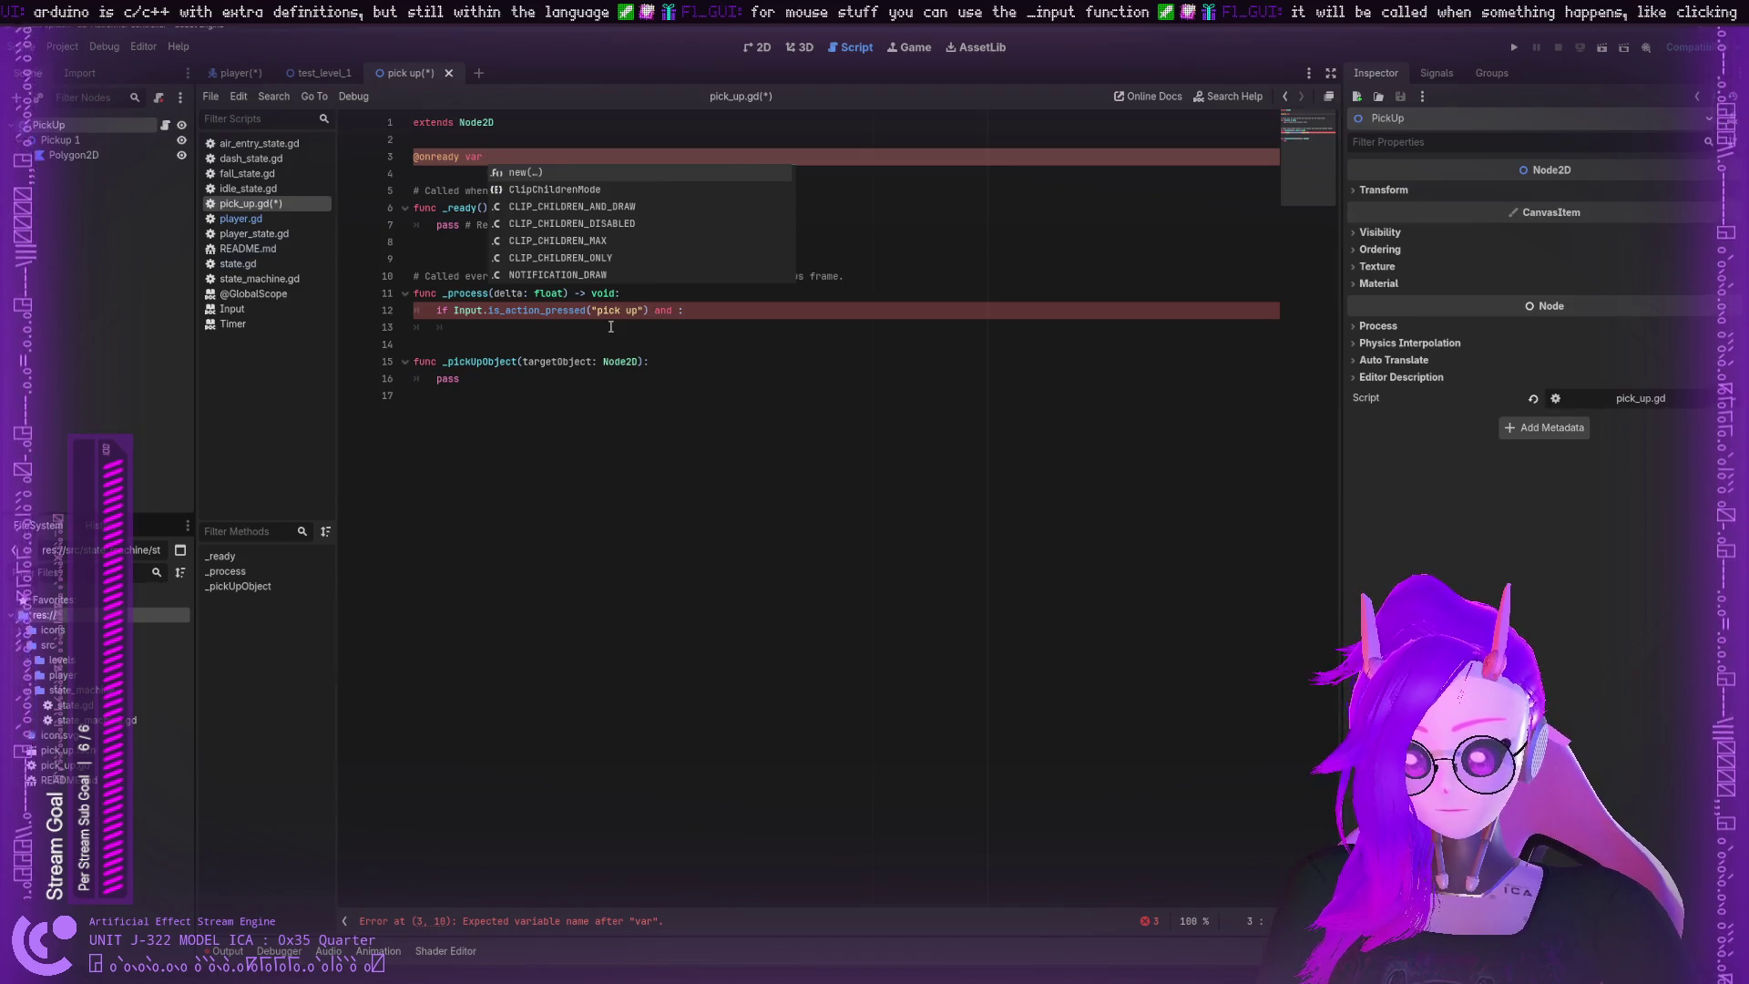
type("PickUpS")
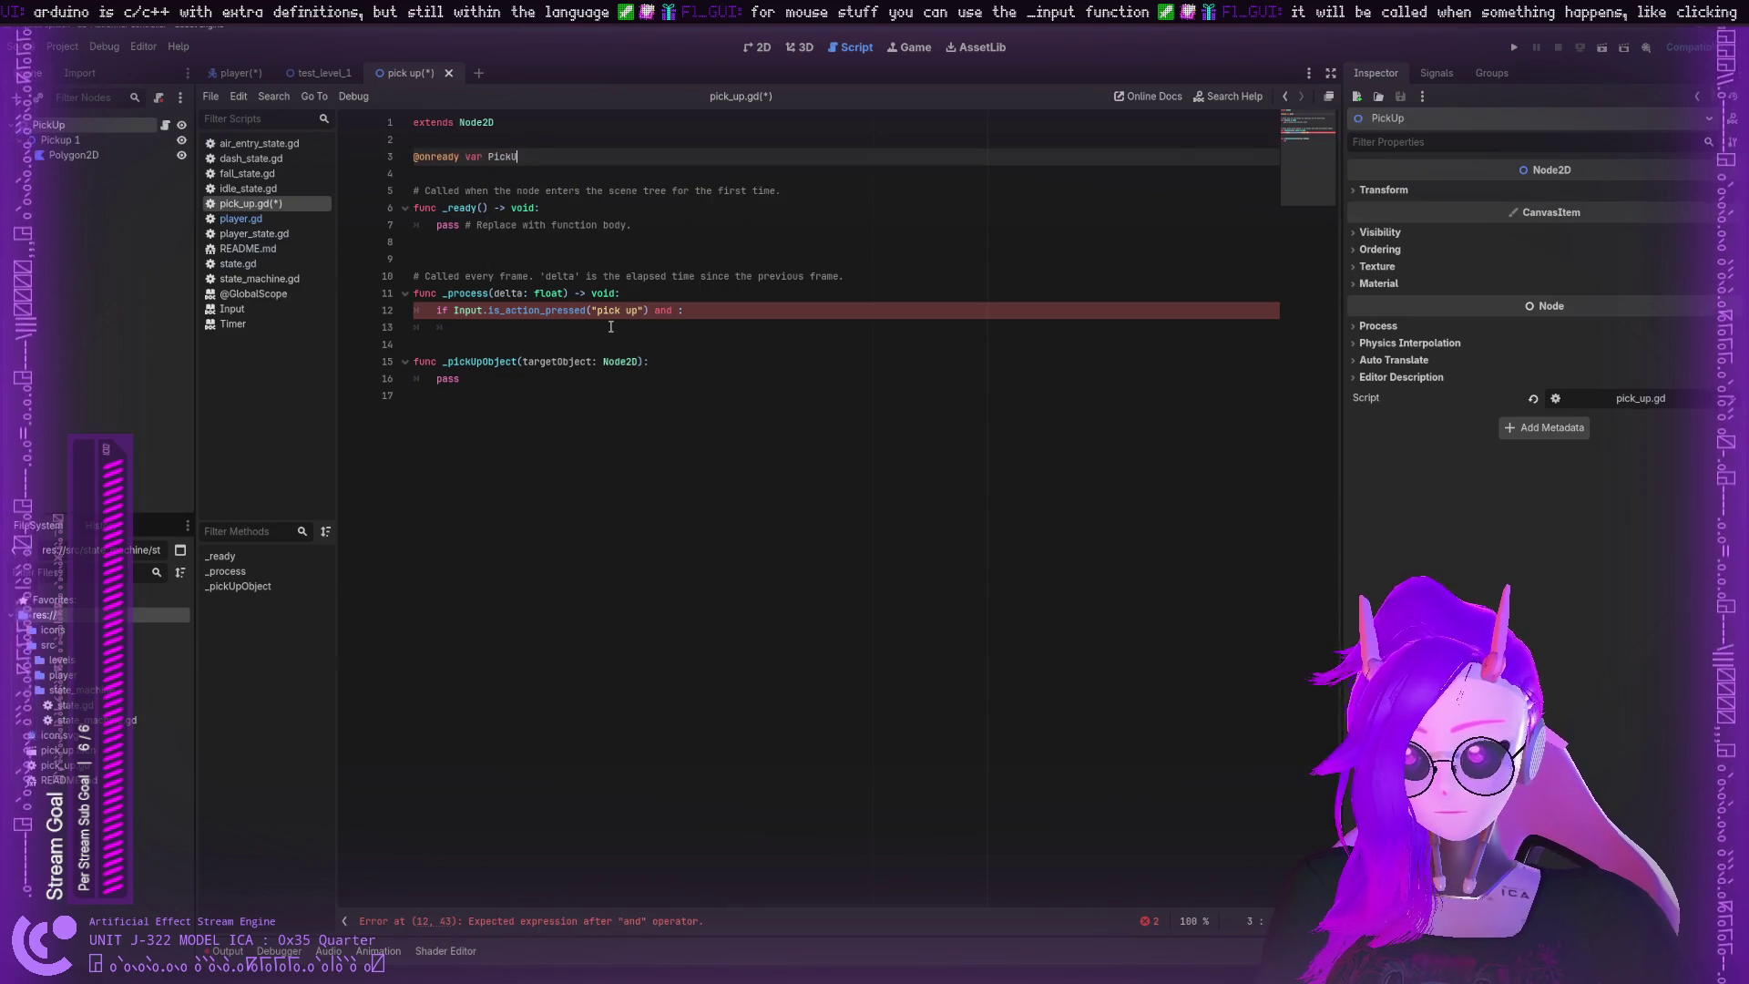
type("tate")
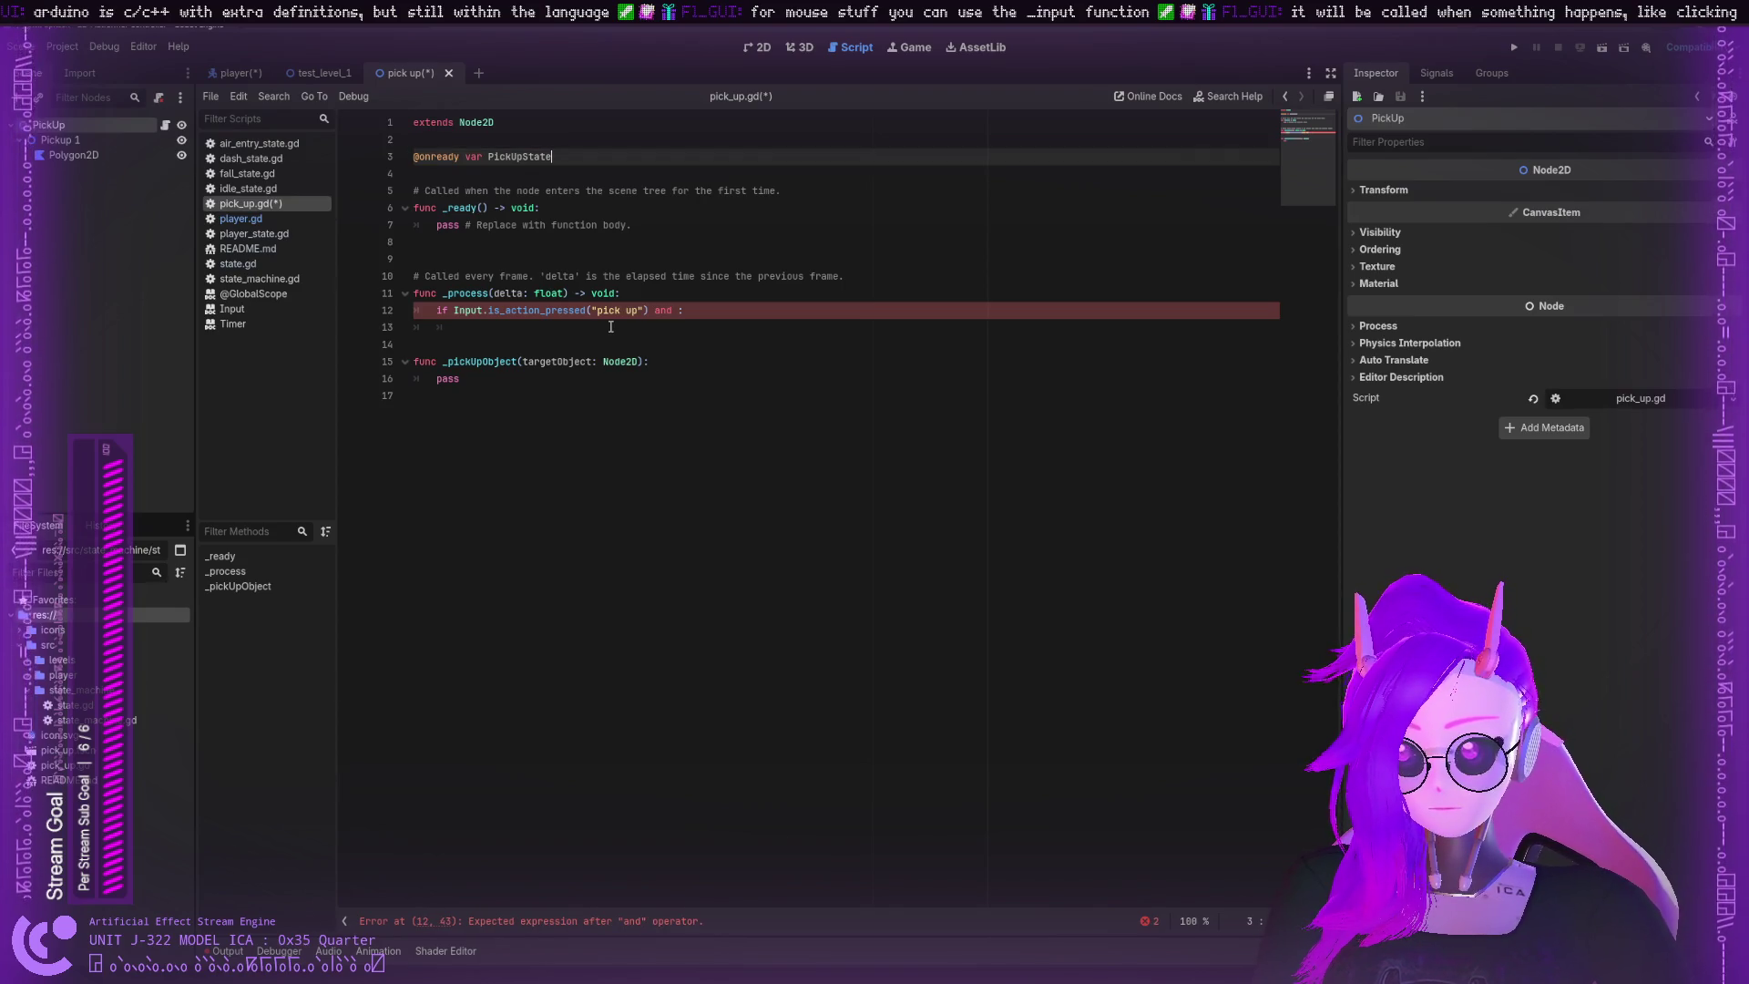
key("Return")
type("@onre")
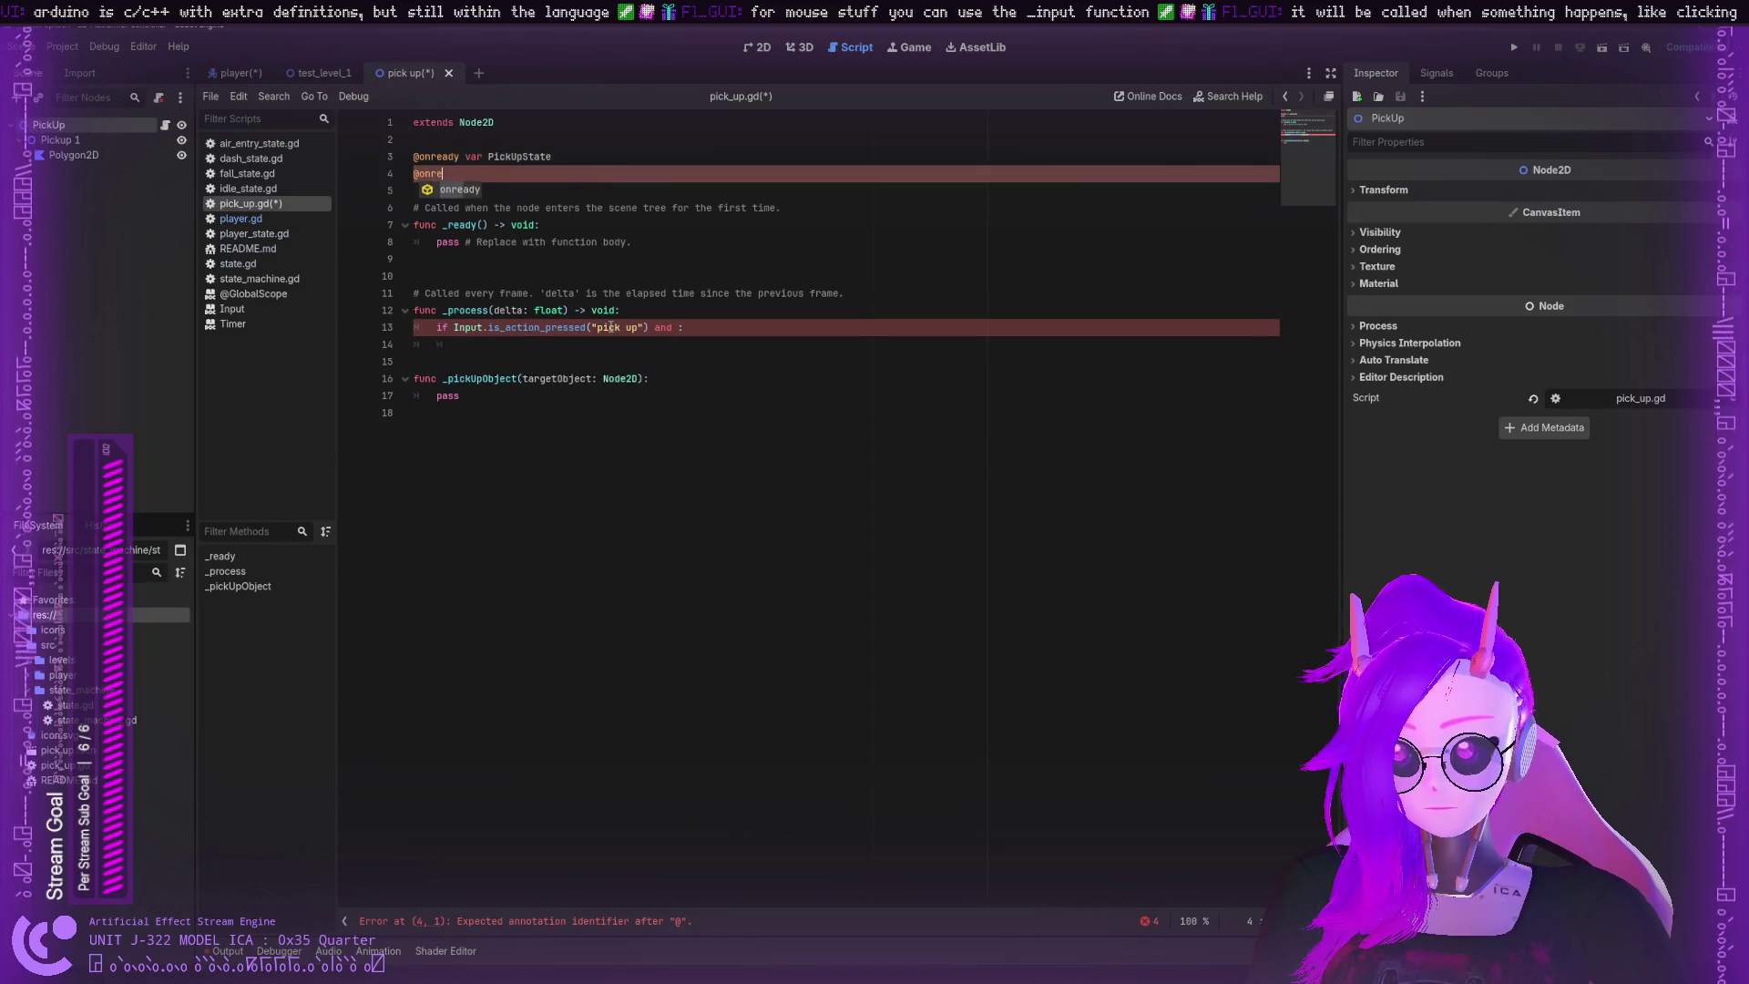
key("Return")
type("var PickUpObject")
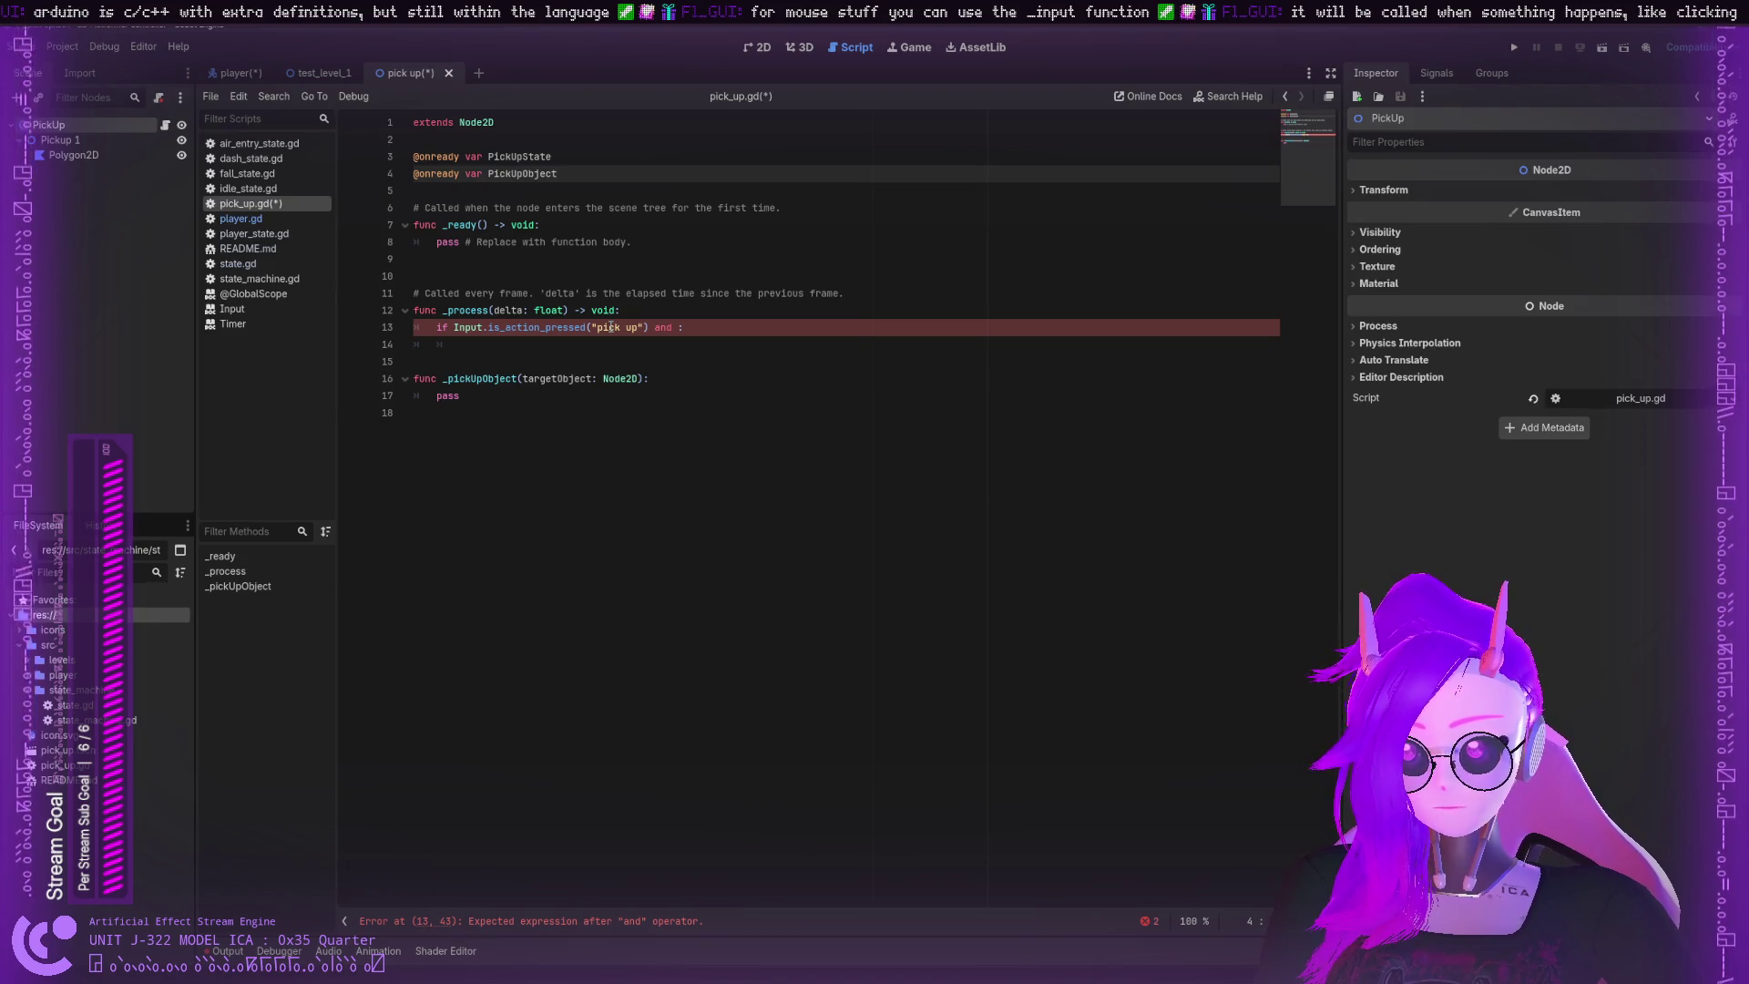
key("Up")
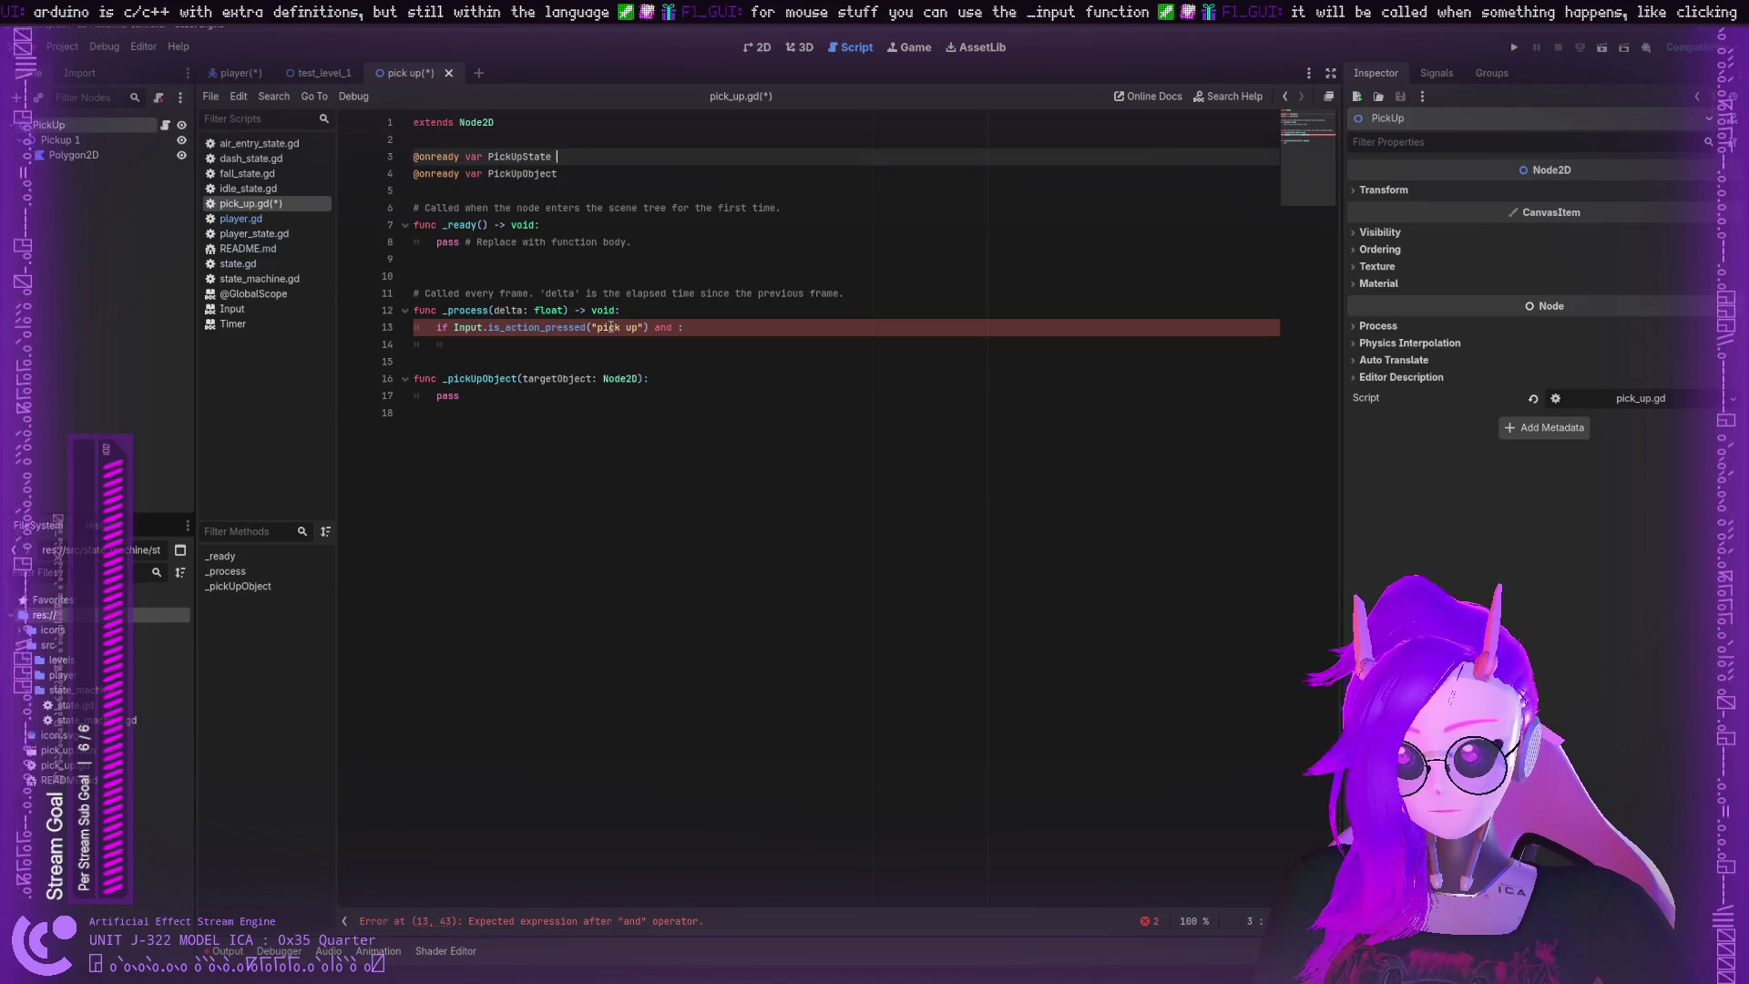
Step: Initialize PickUpState with '= false', dropping the bool experiments, and switch to test_level_1
type("=")
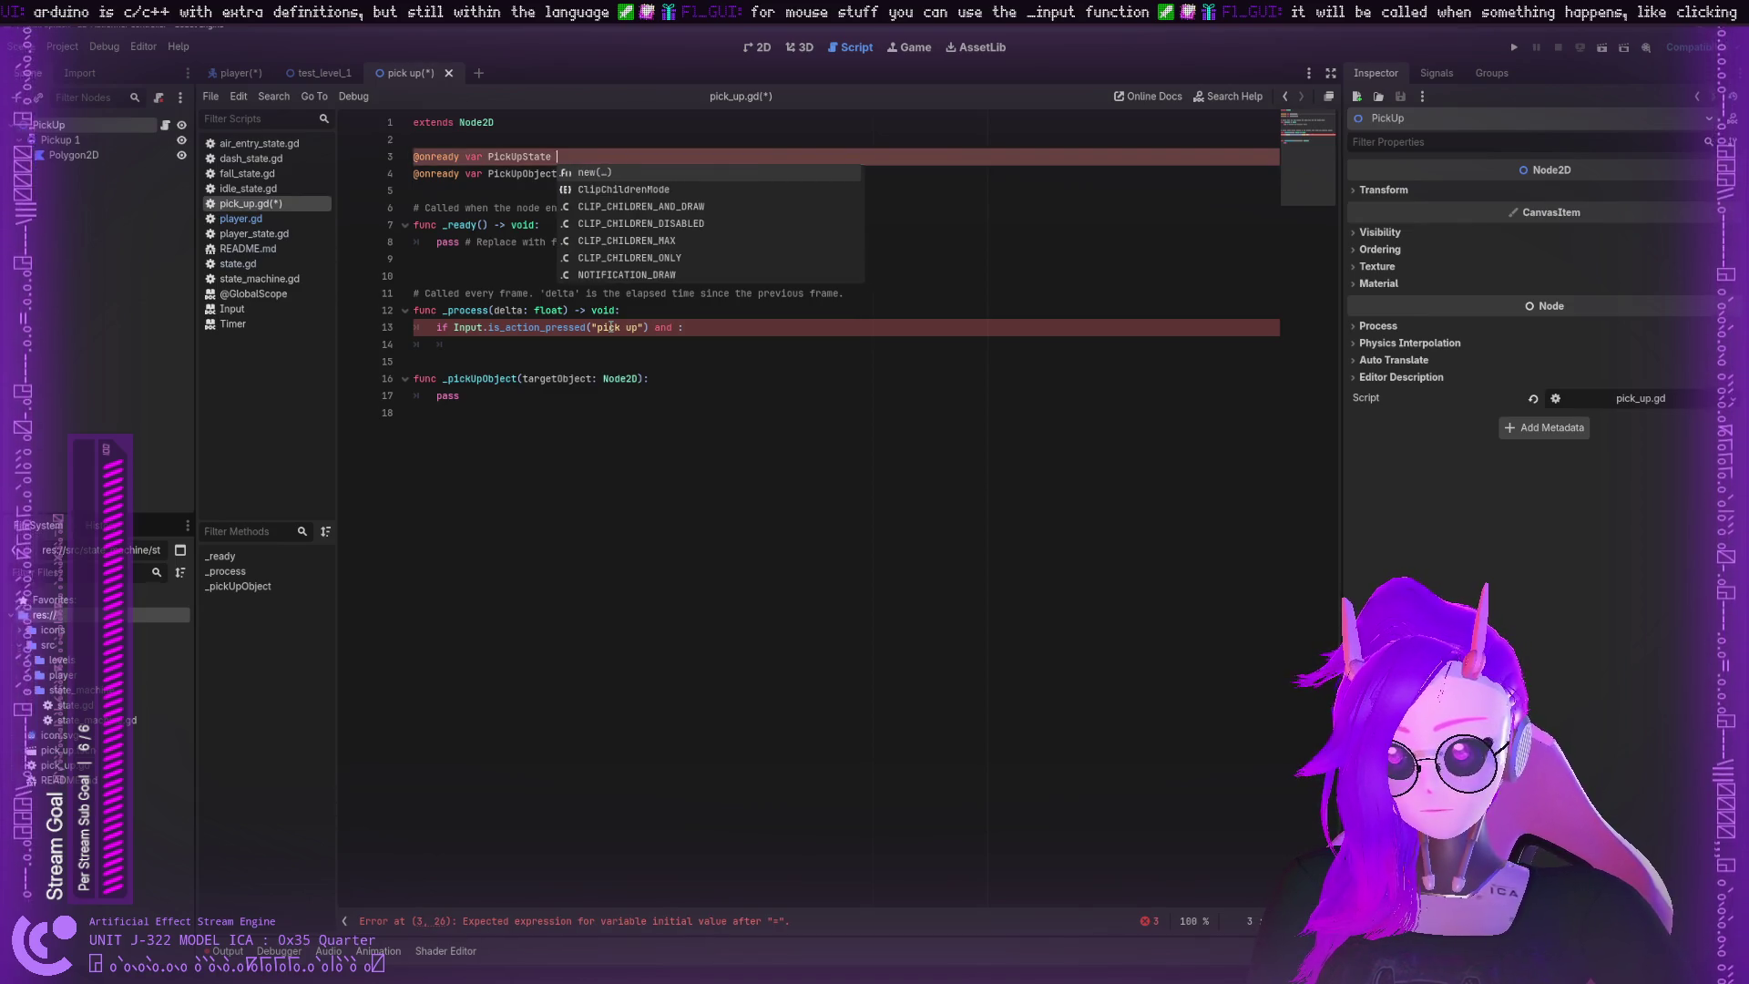
key("BackSpace")
key("BackSpace")
type("bool = ")
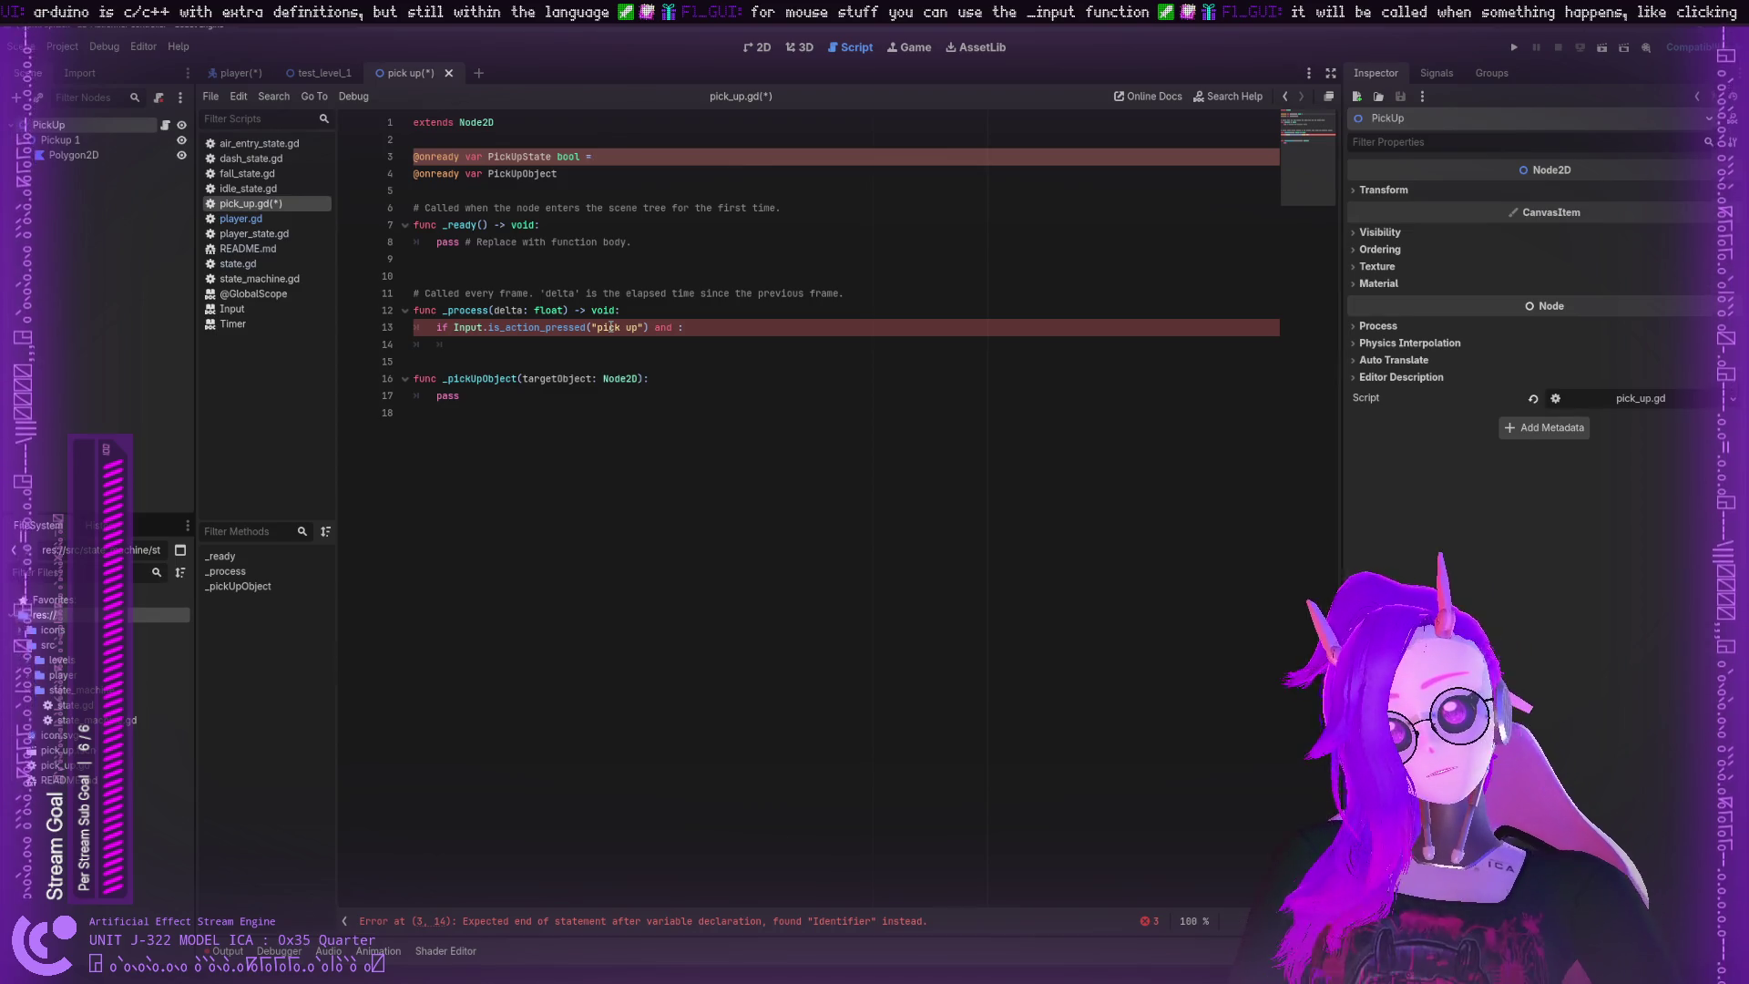
type("false")
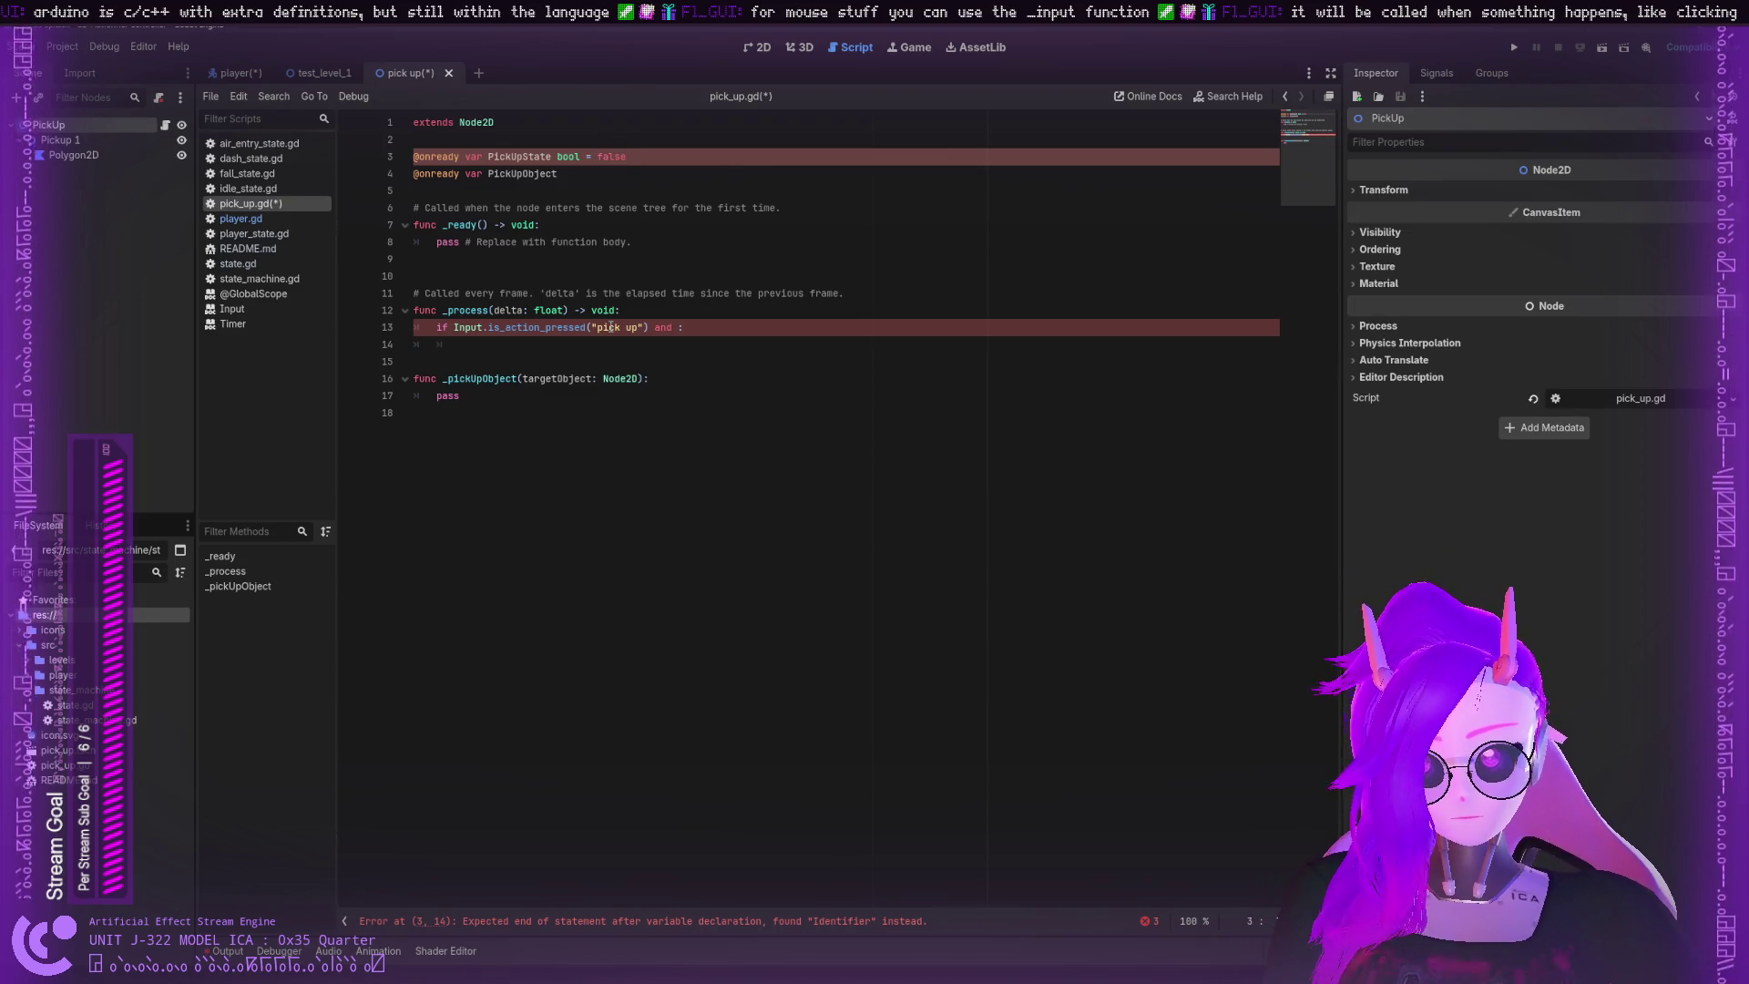
key("Down")
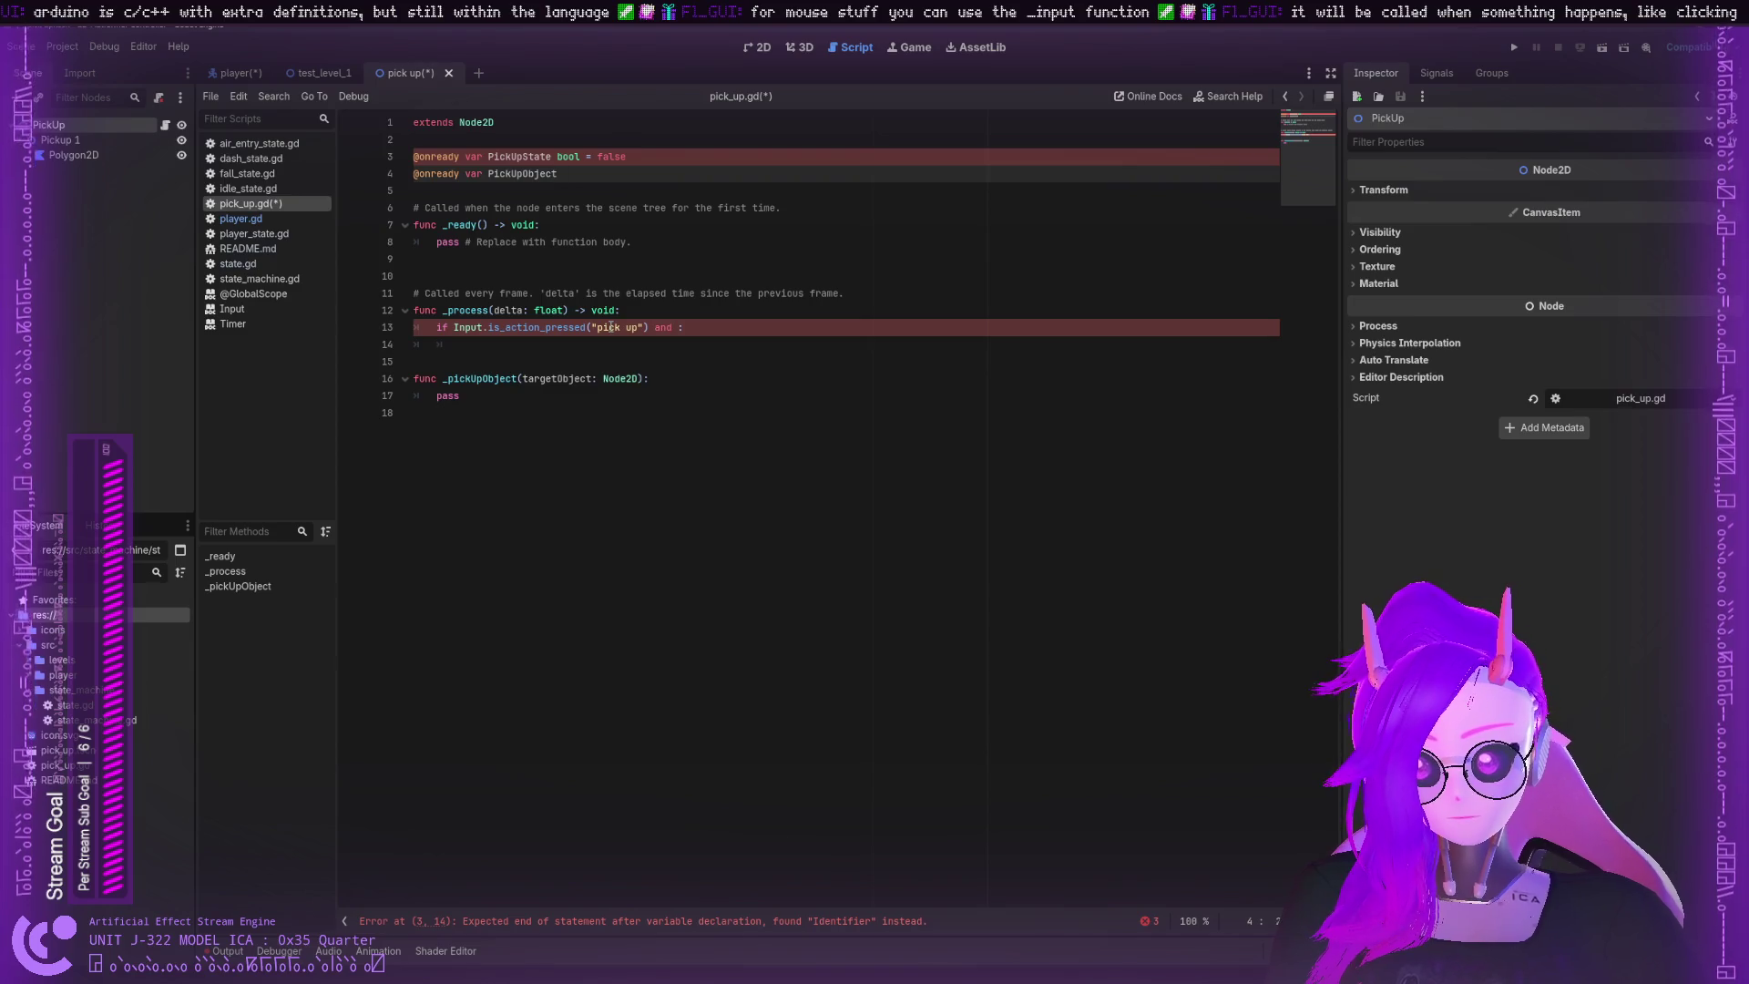
key("Up")
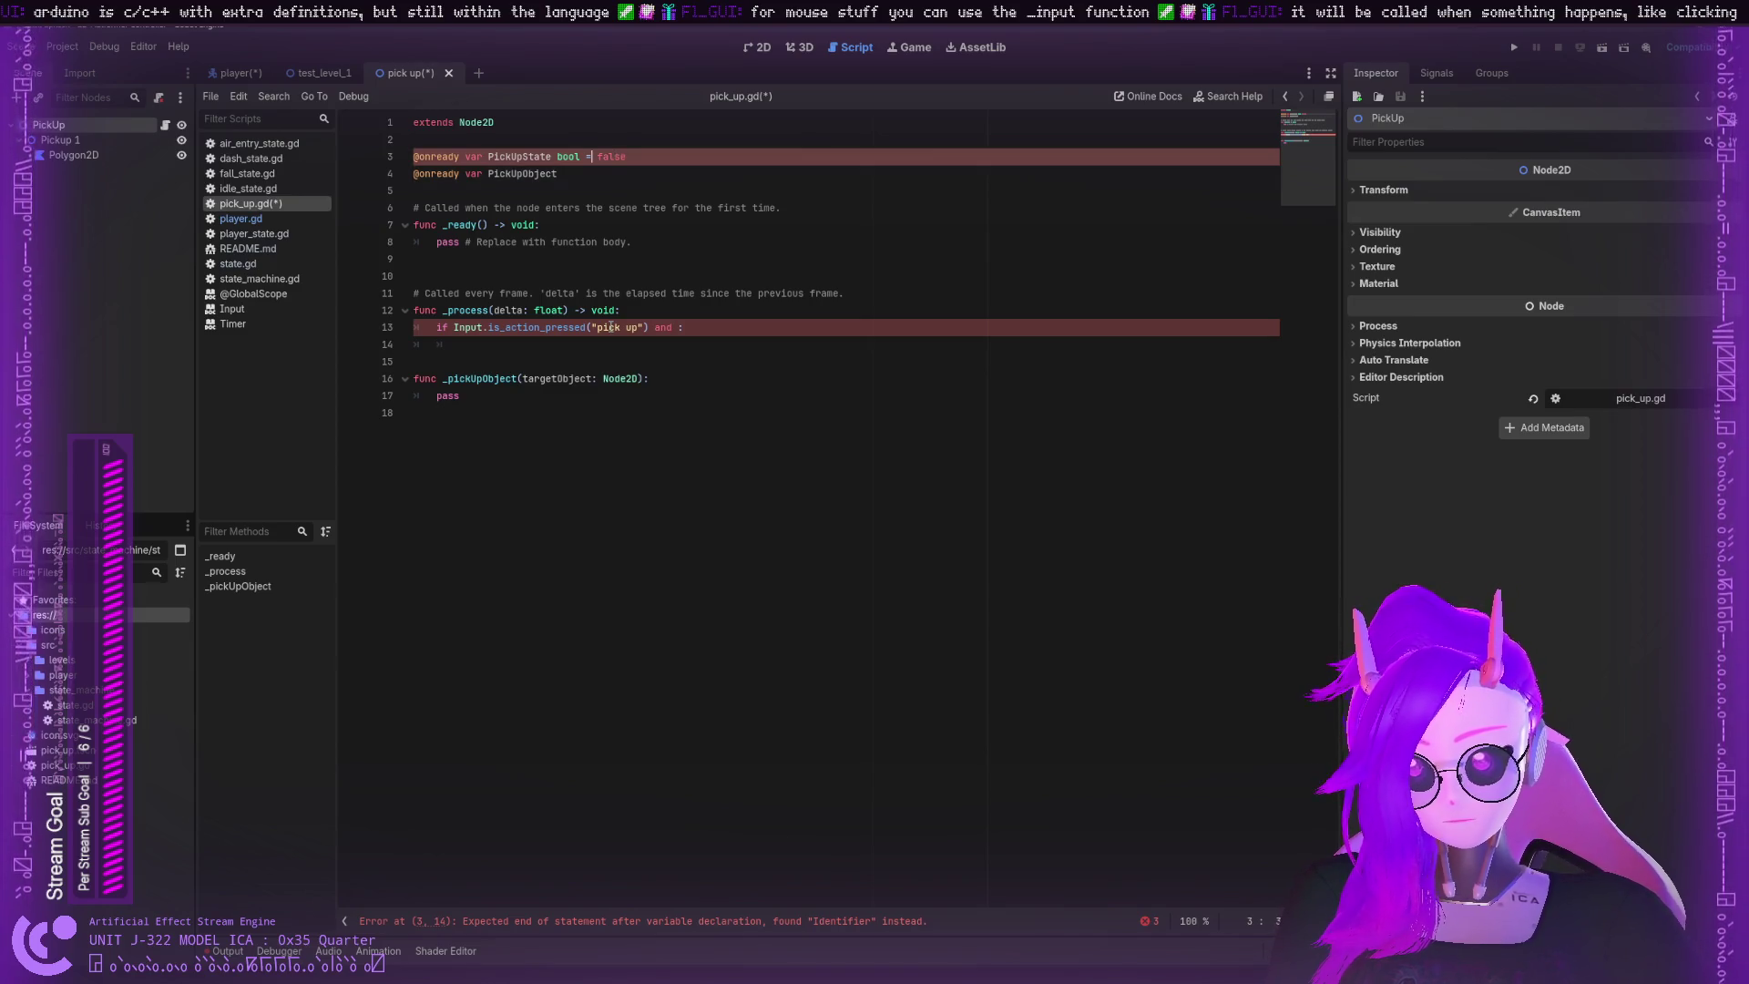
key("BackSpace")
key("BackSpace")
key("BackSpace")
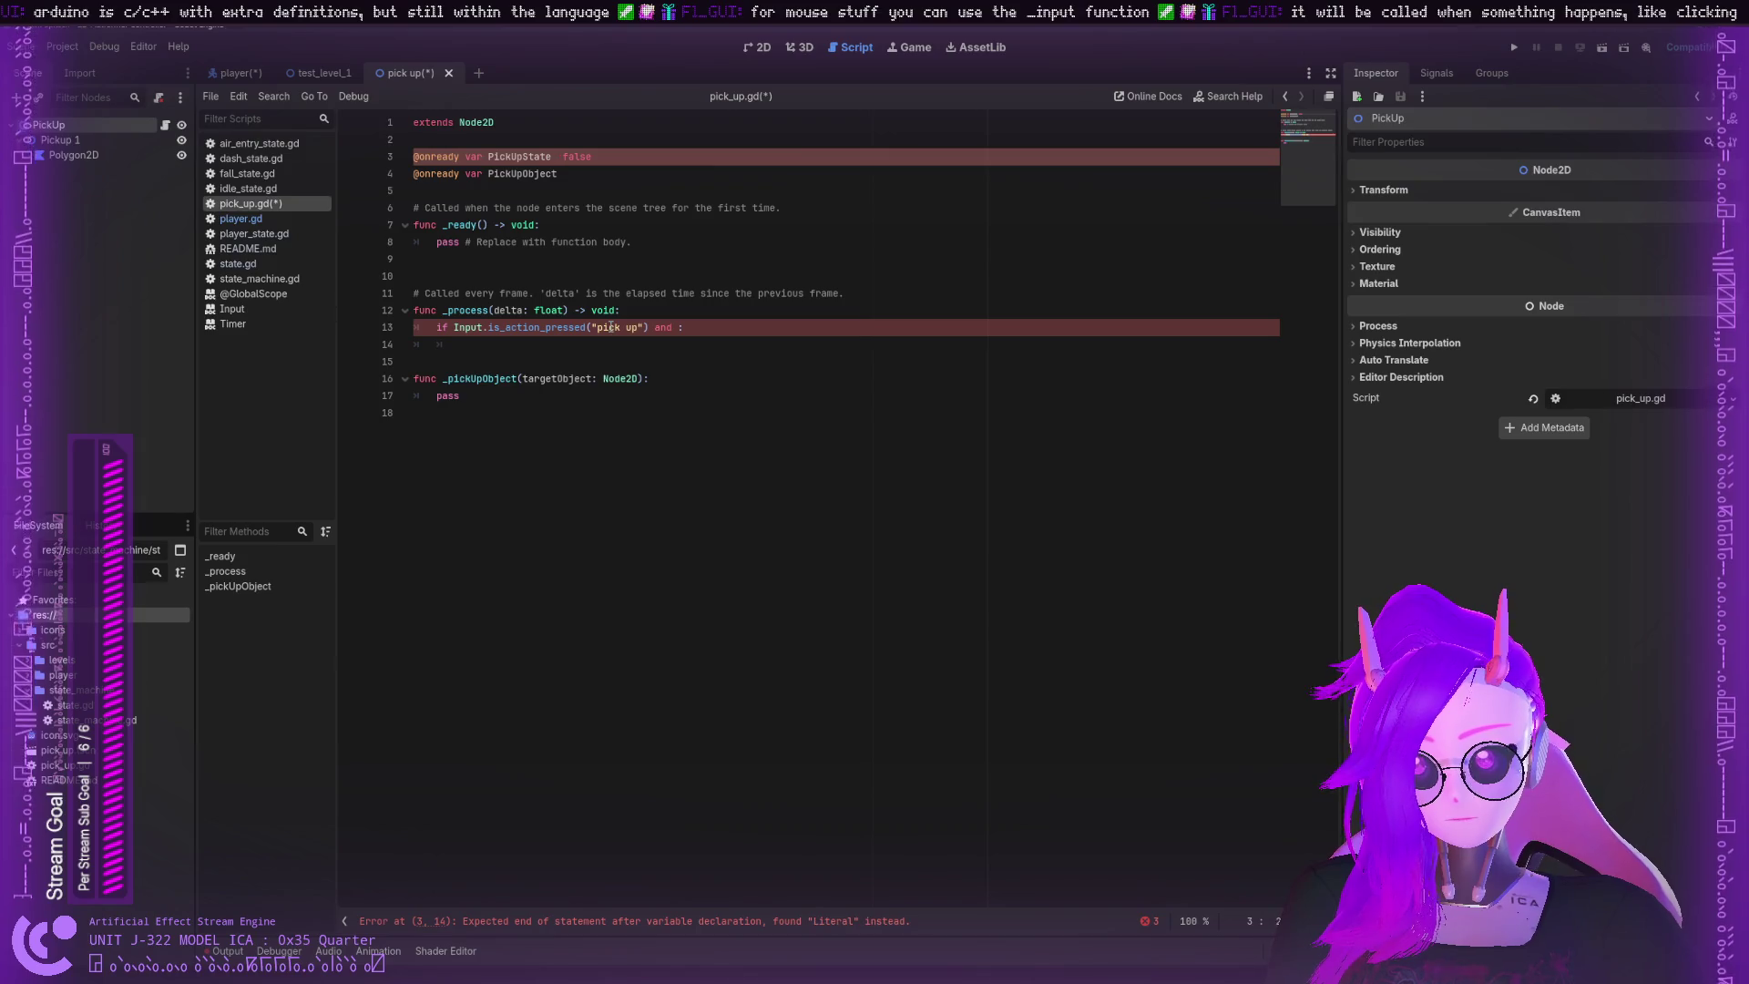
type("= t")
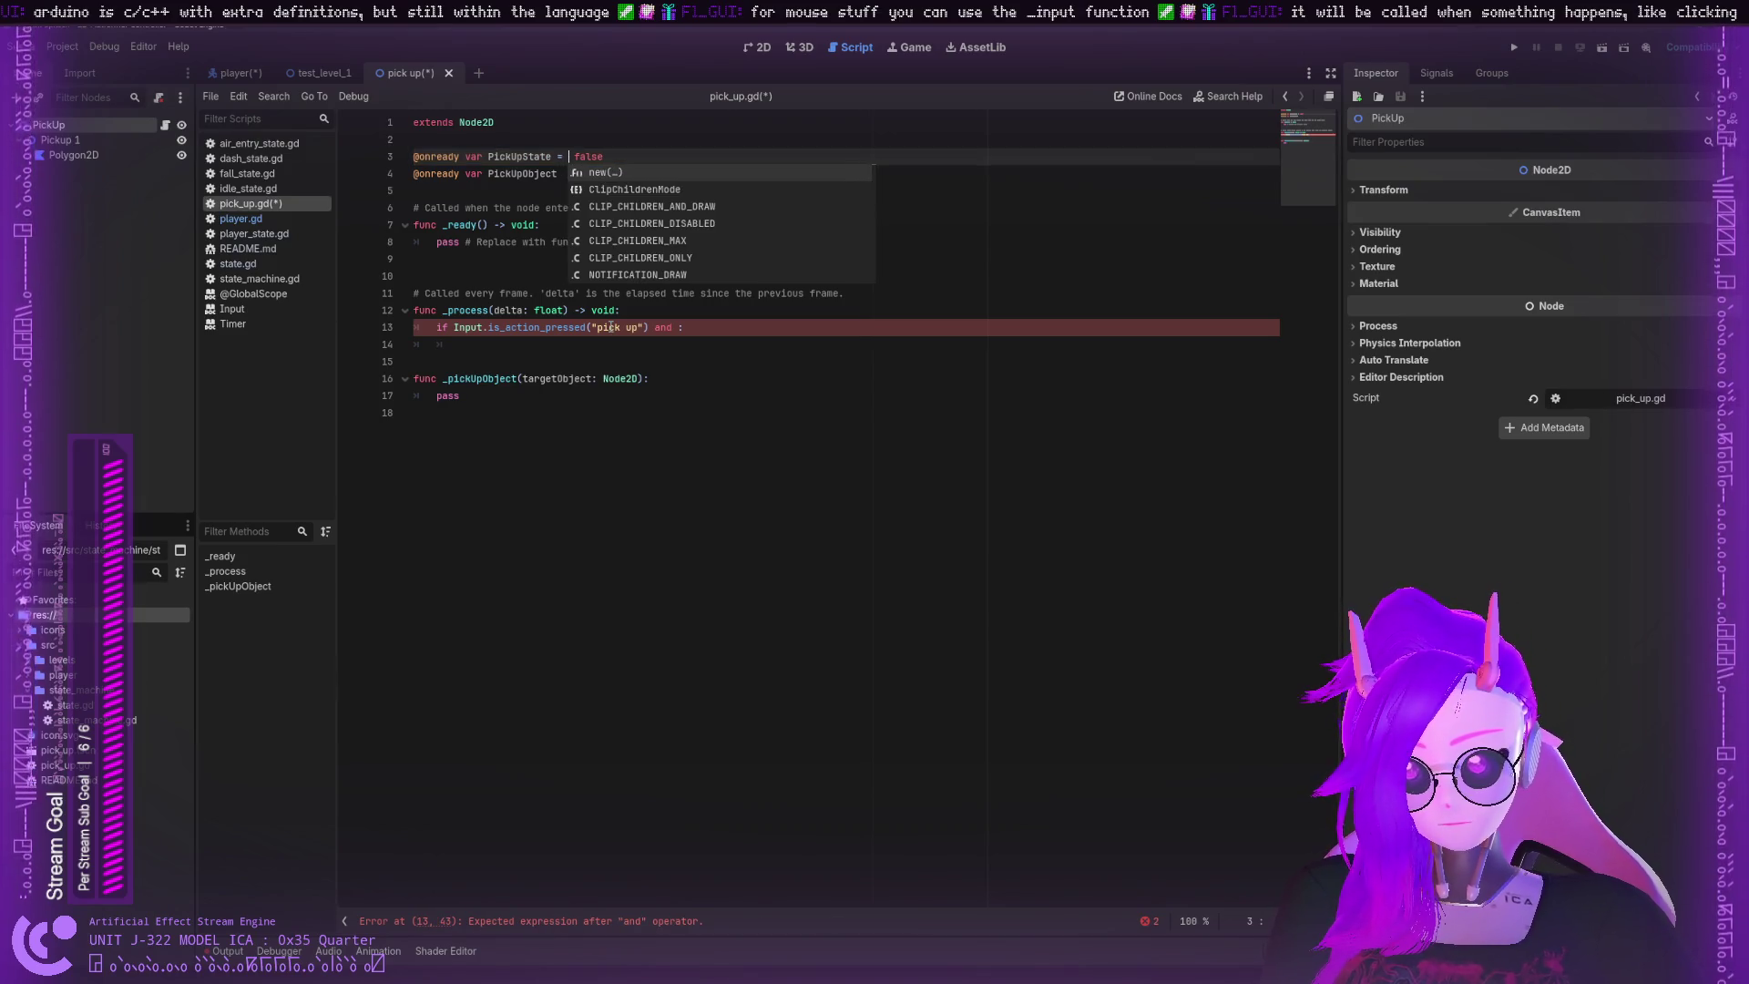
key("BackSpace")
type("bool")
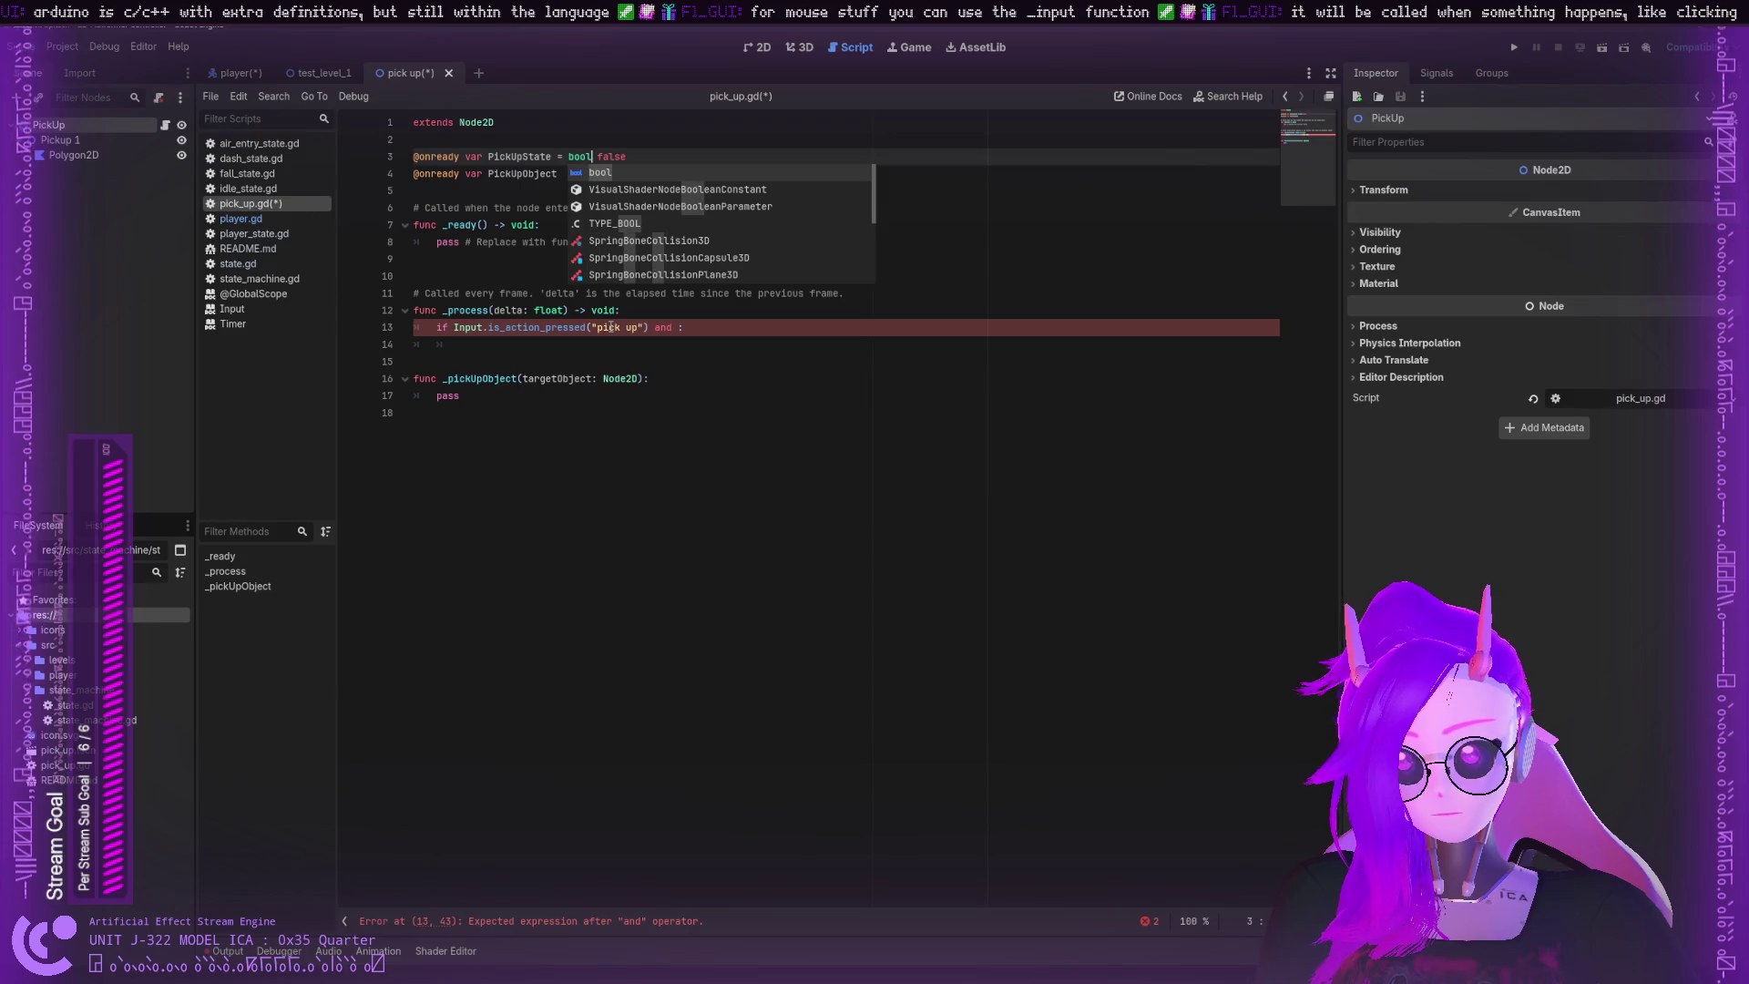
key("BackSpace")
key("BackSpace")
key("BackSpace")
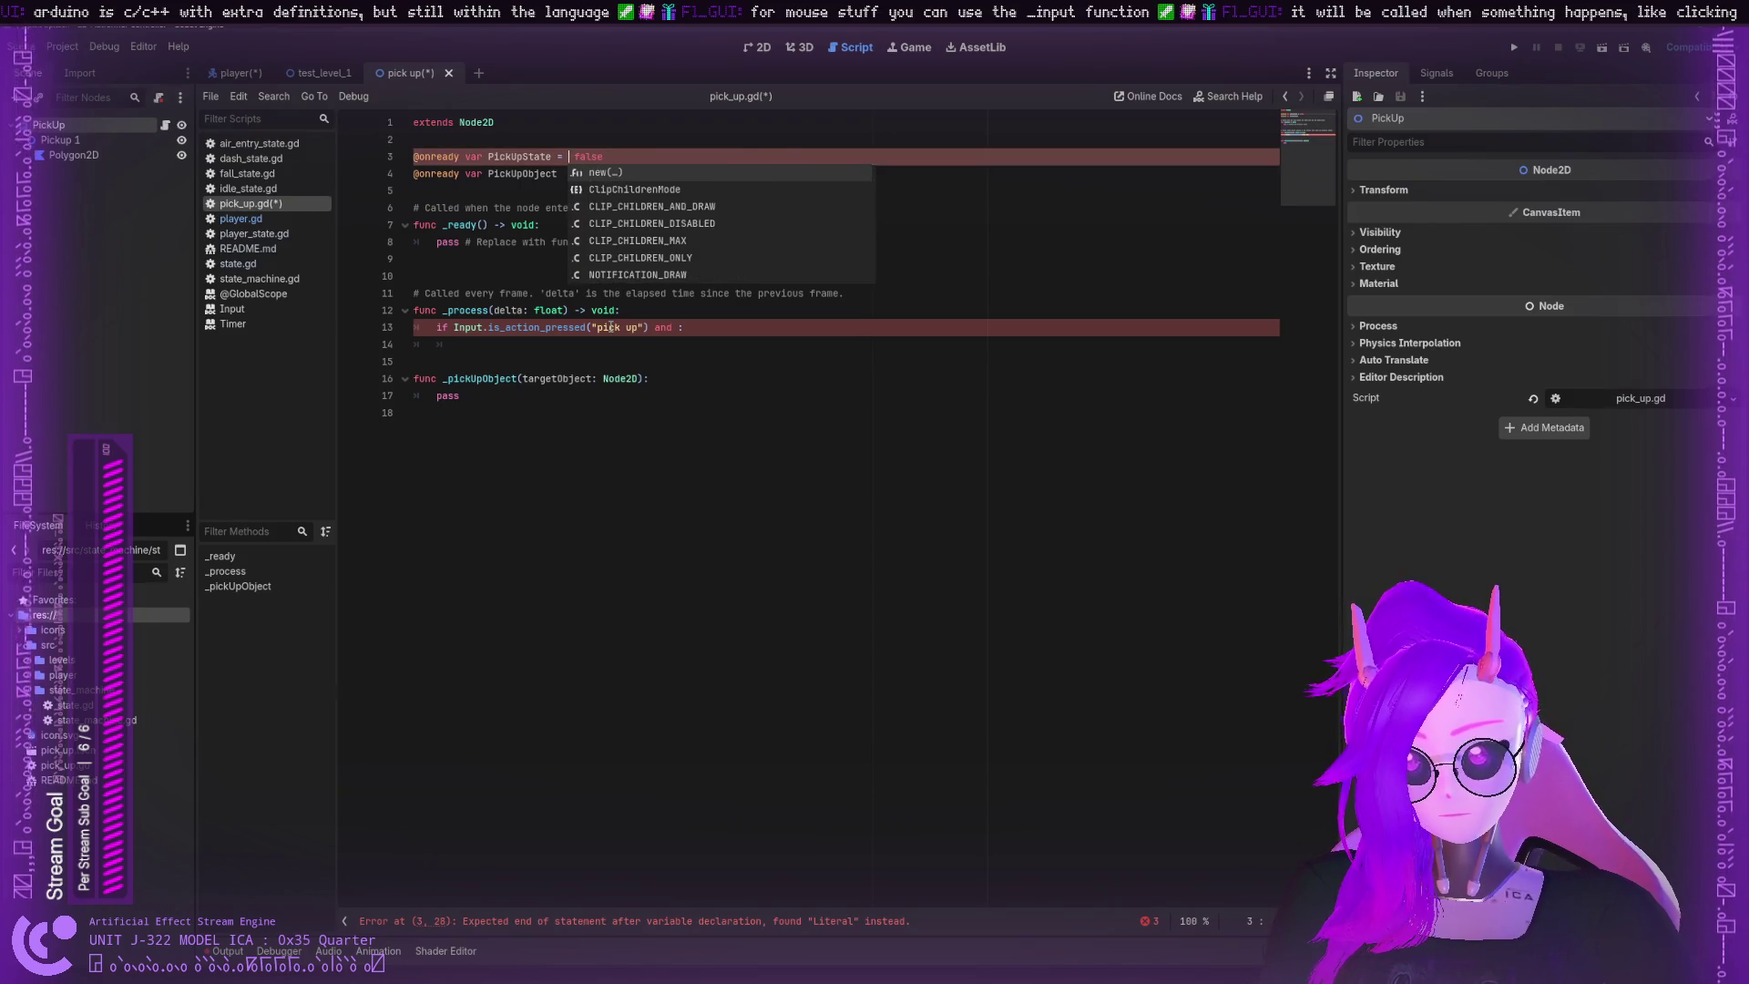
key("Escape")
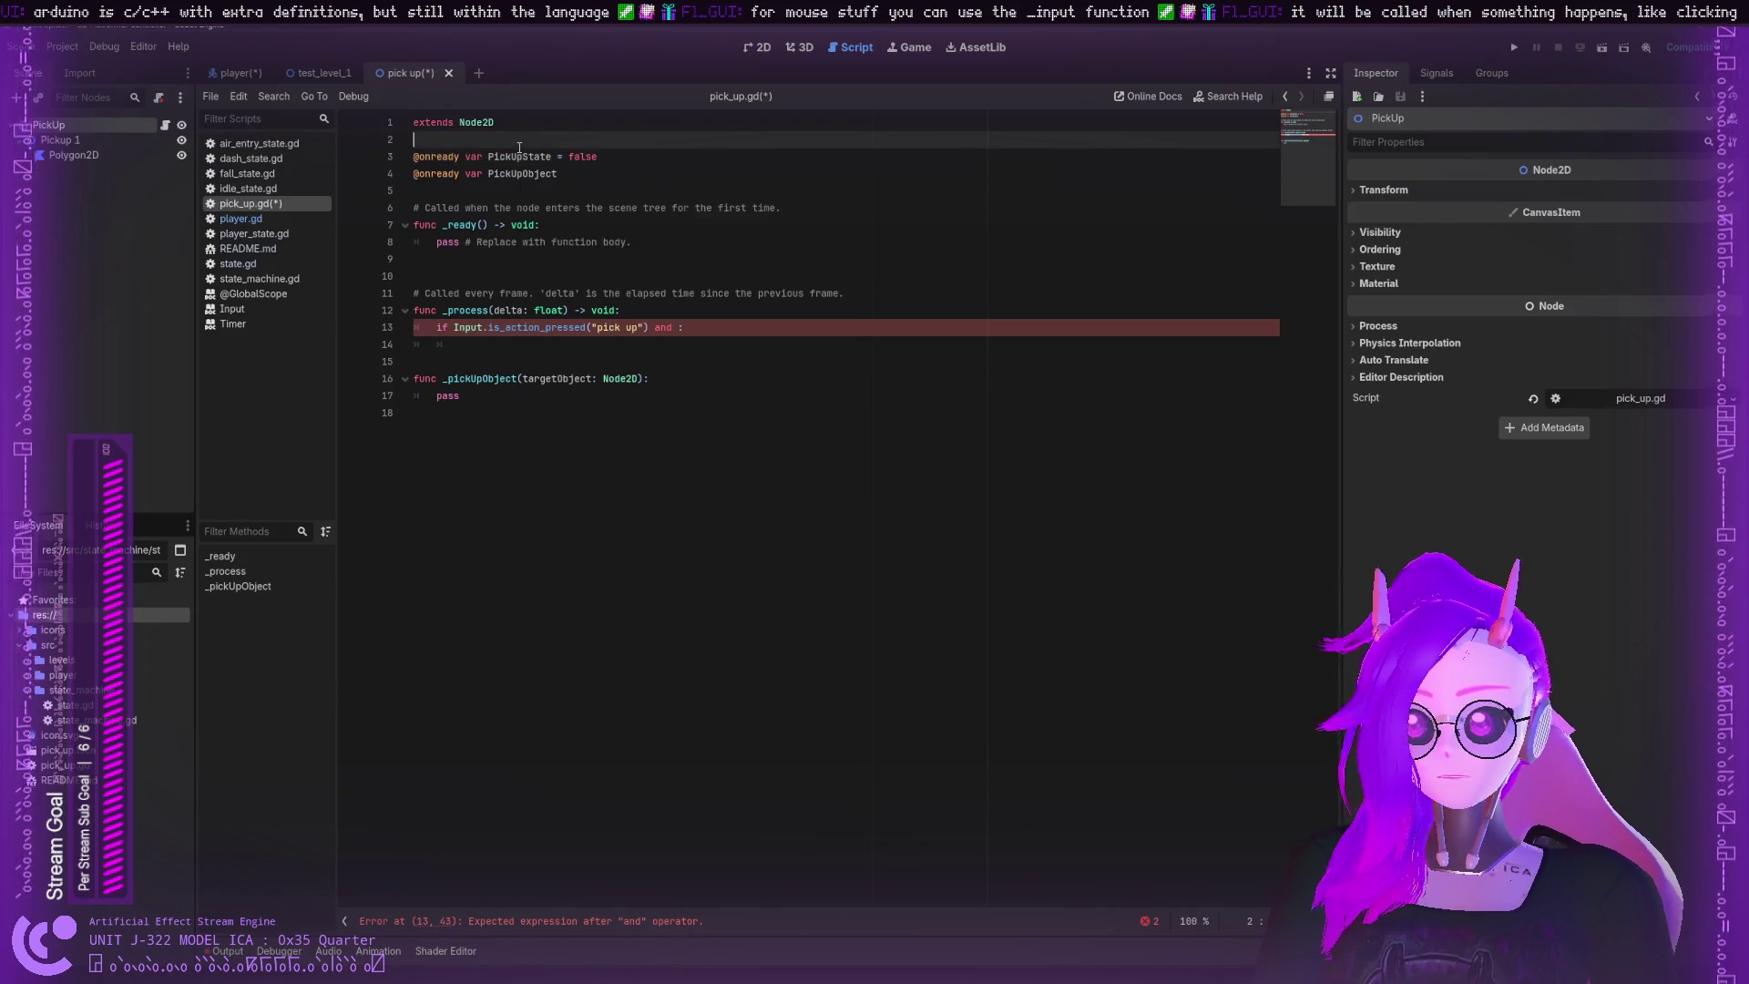
left_click(317, 80)
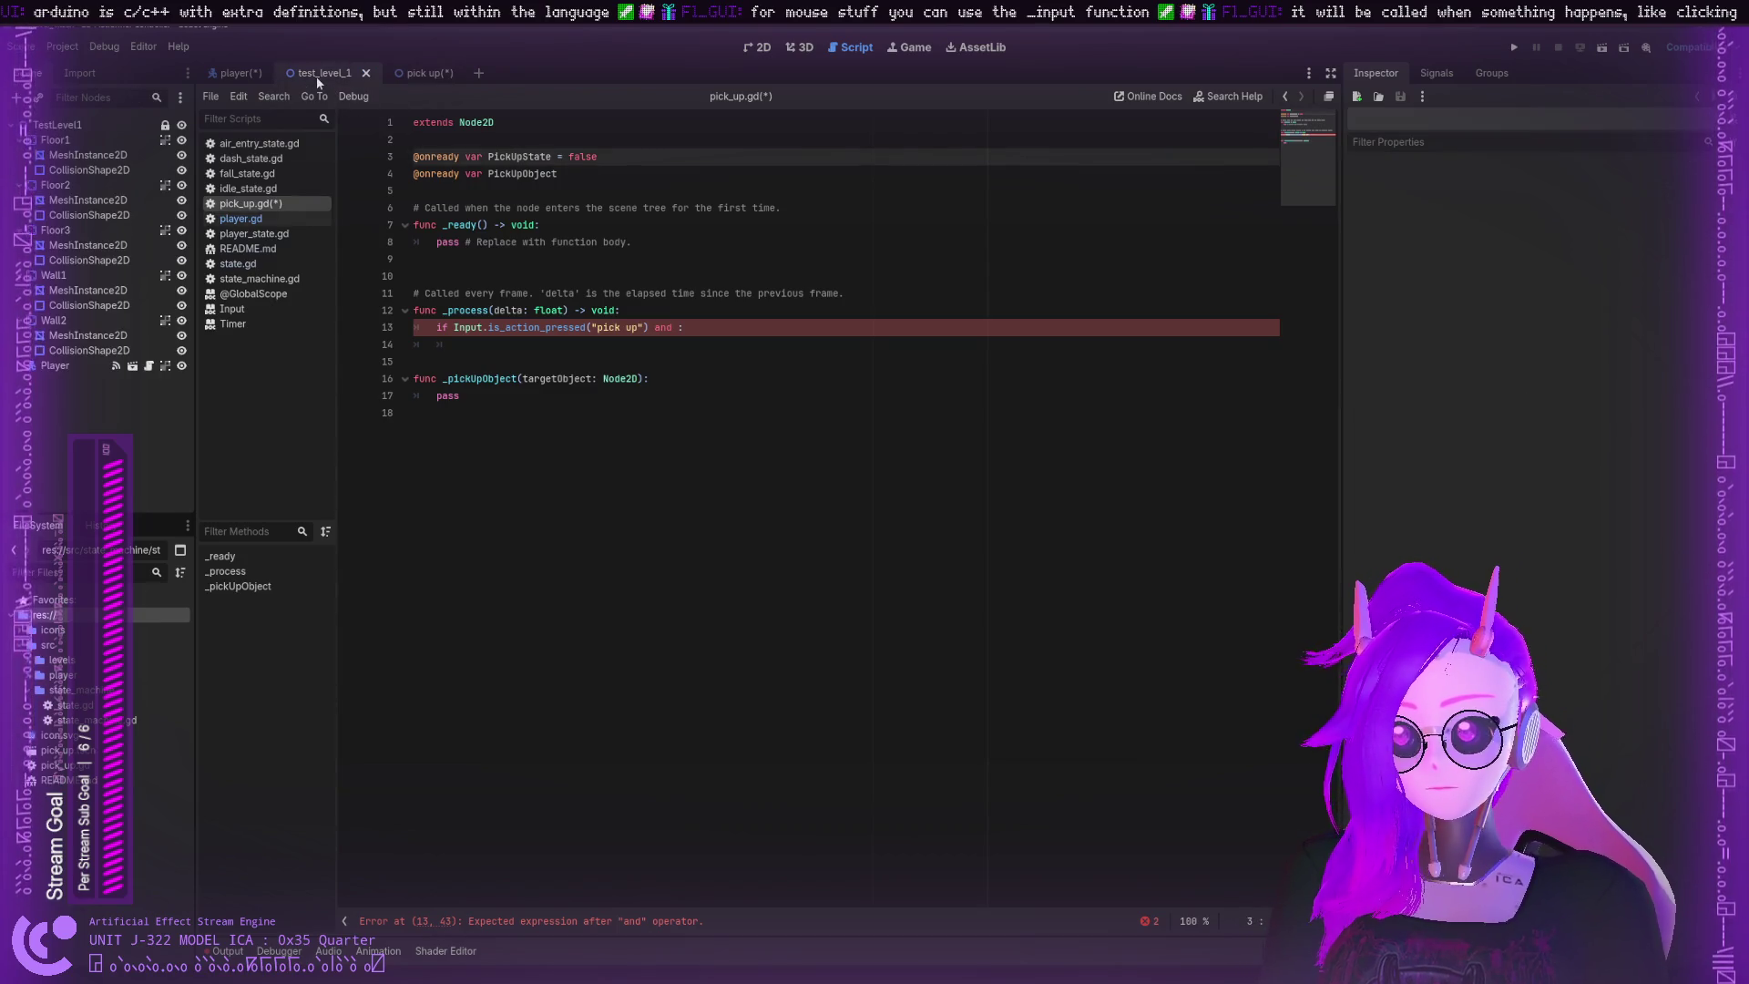
Step: Check player.gd's typed declarations such as jump_velocity, then reopen pick_up.gd
left_click(424, 73)
left_click(241, 218)
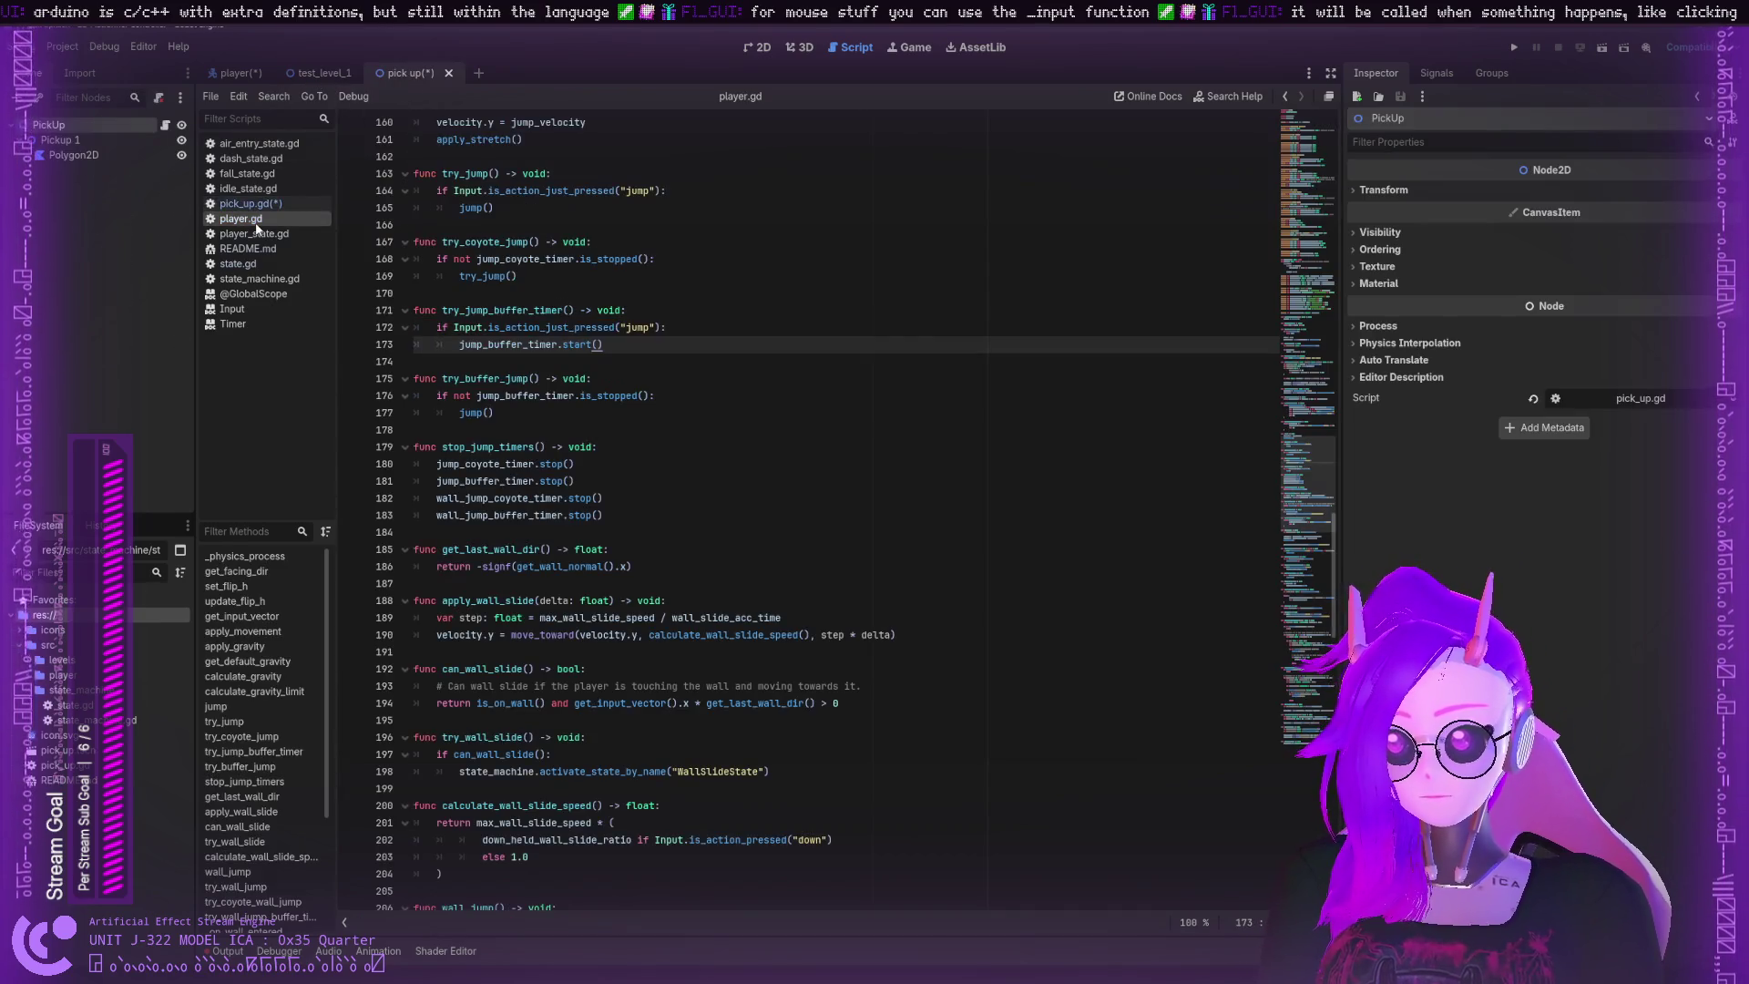
scroll(626, 299, "up", 20)
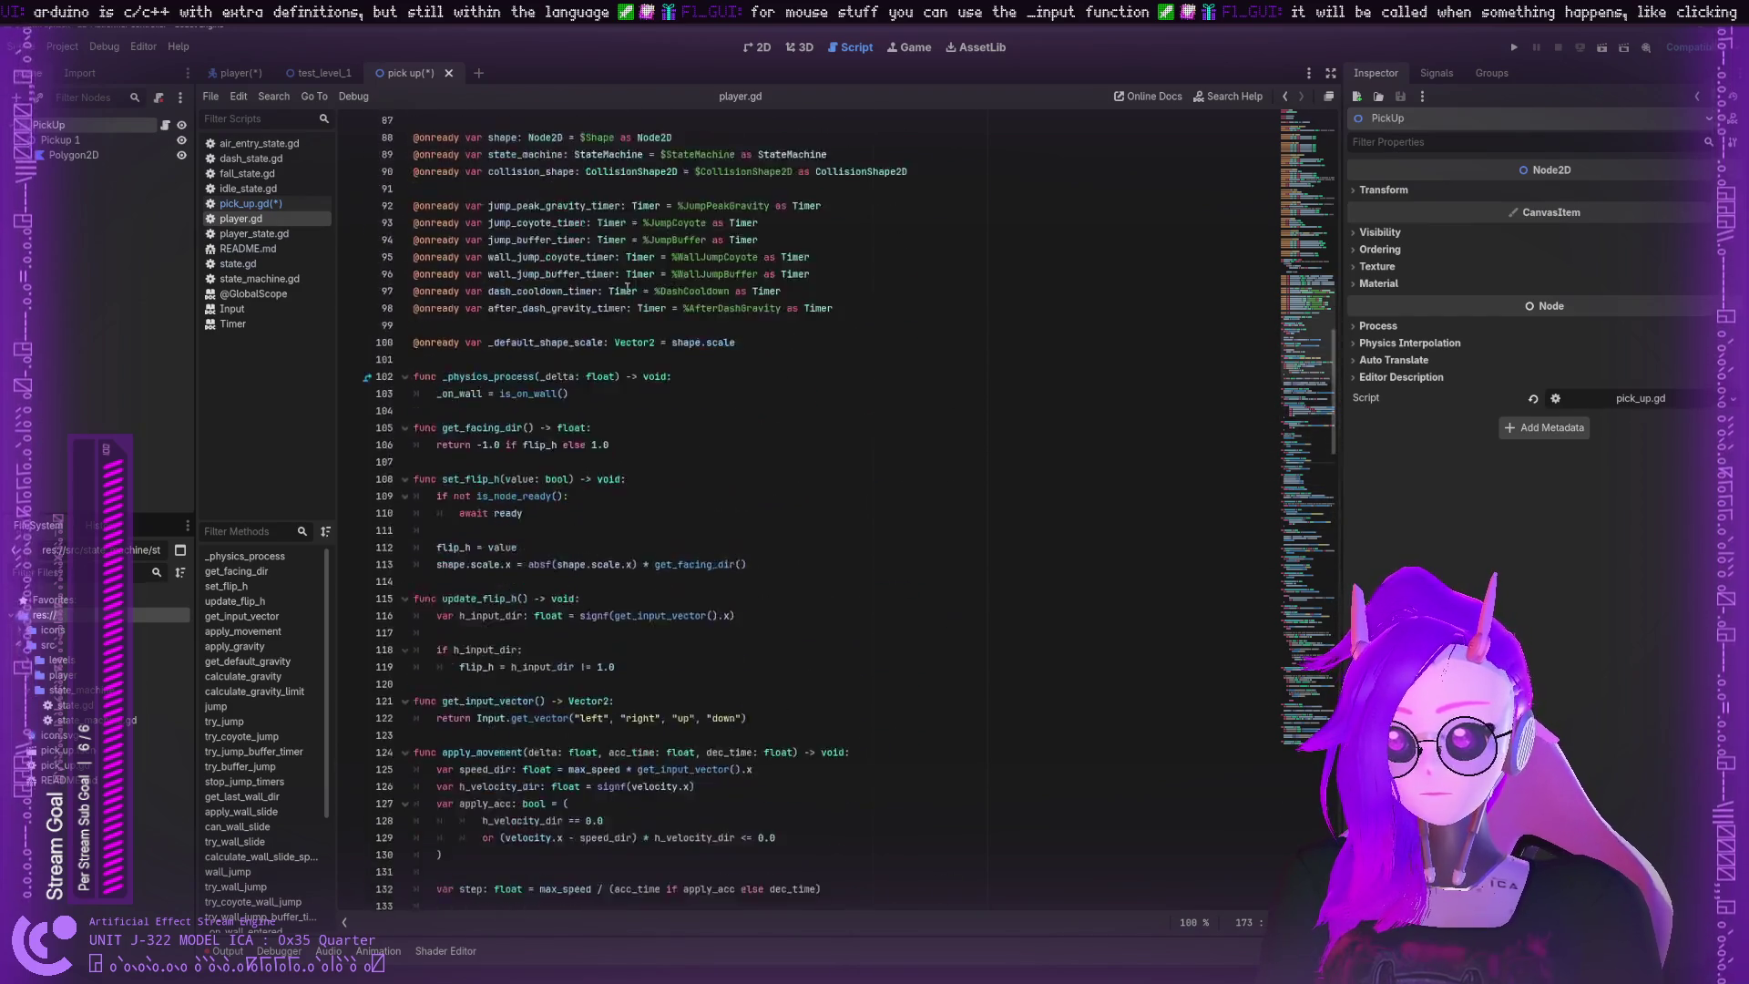
scroll(629, 300, "down", 3)
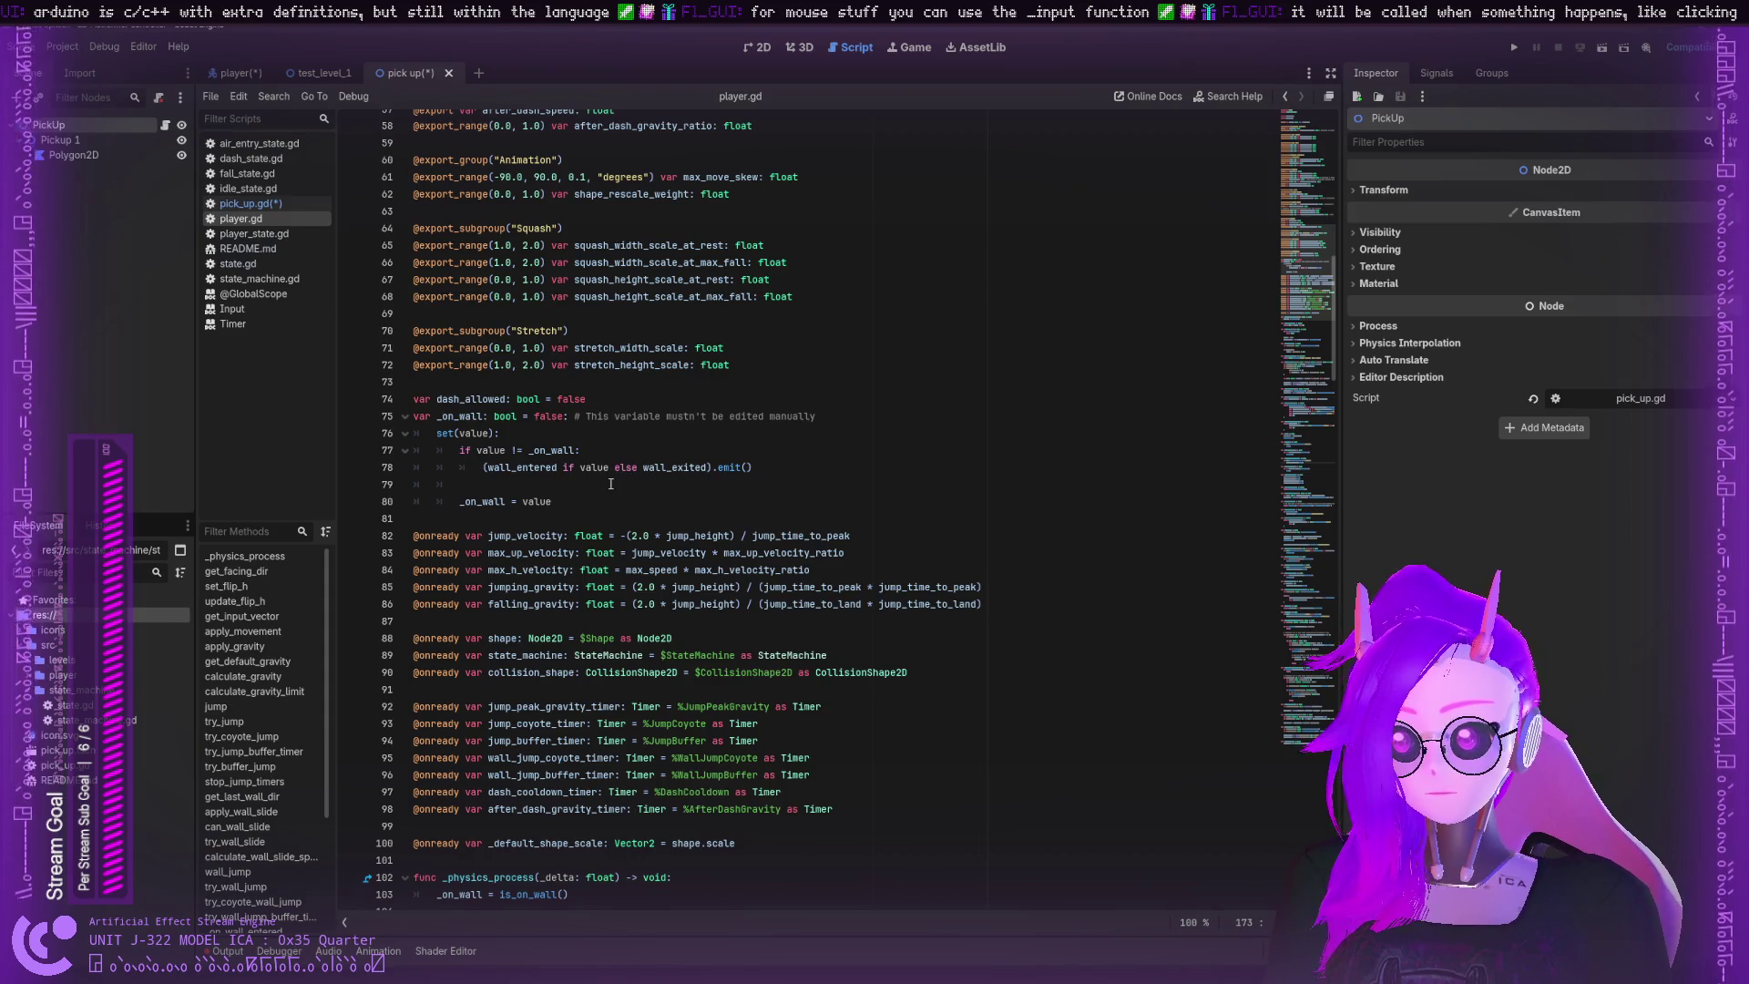
left_click(565, 536)
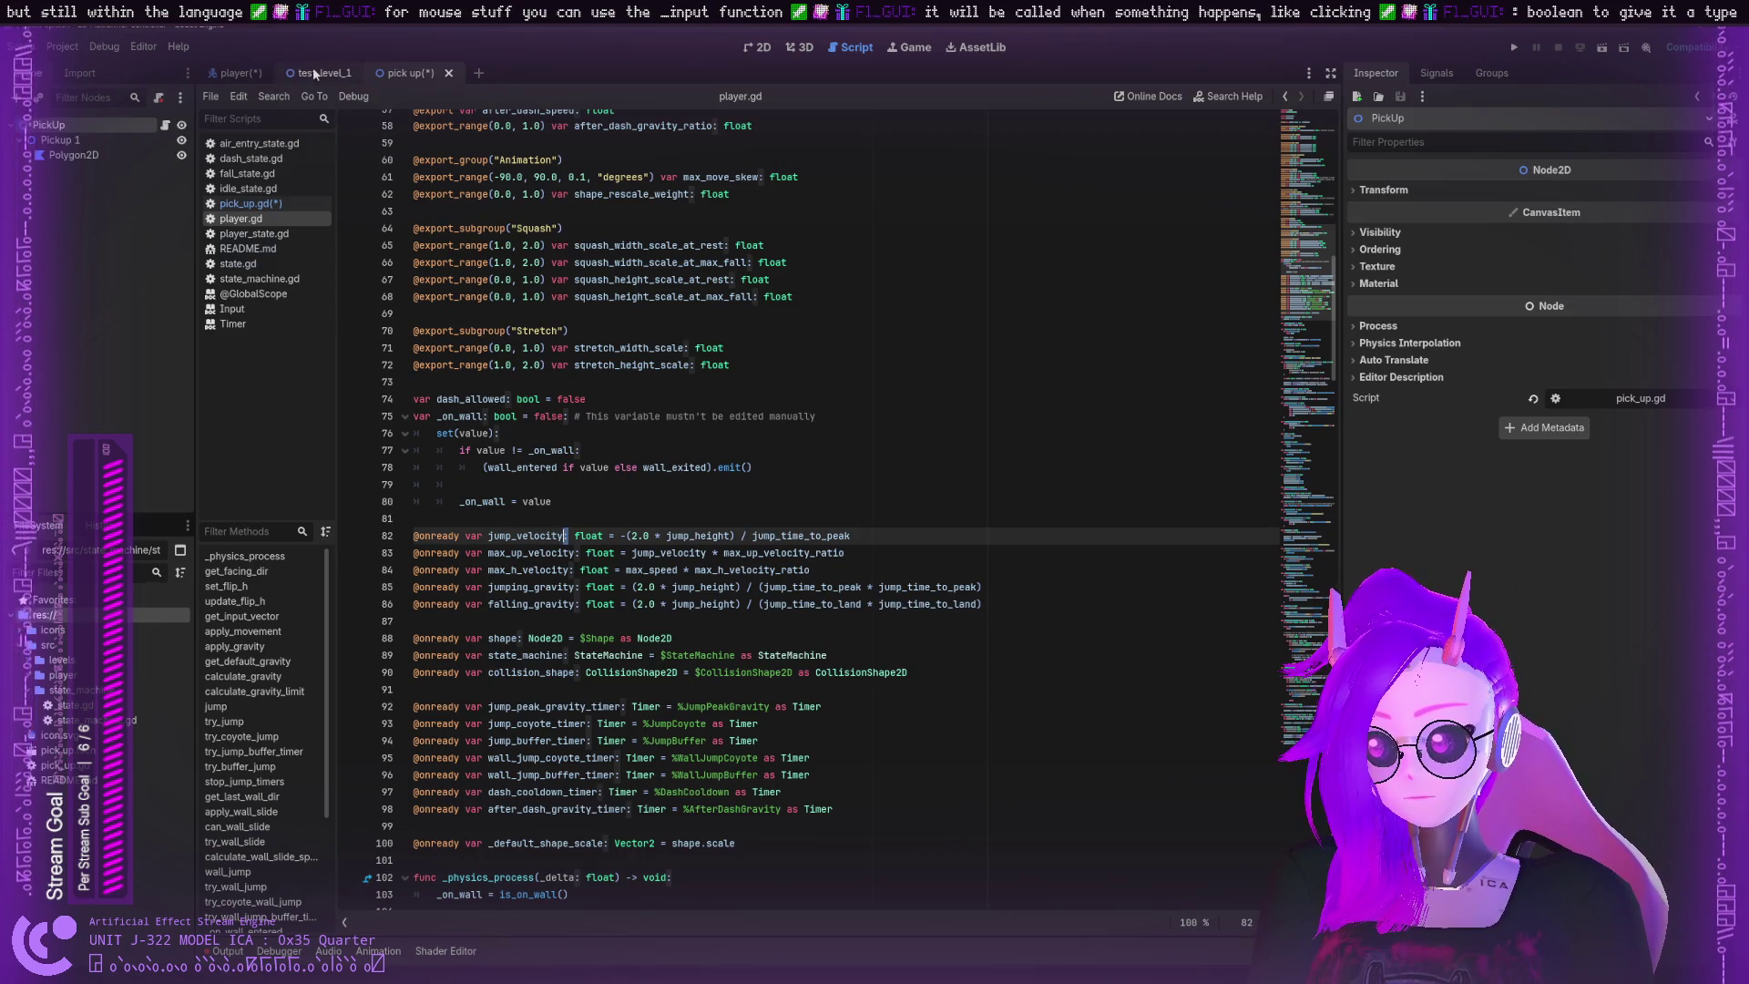
left_click(254, 209)
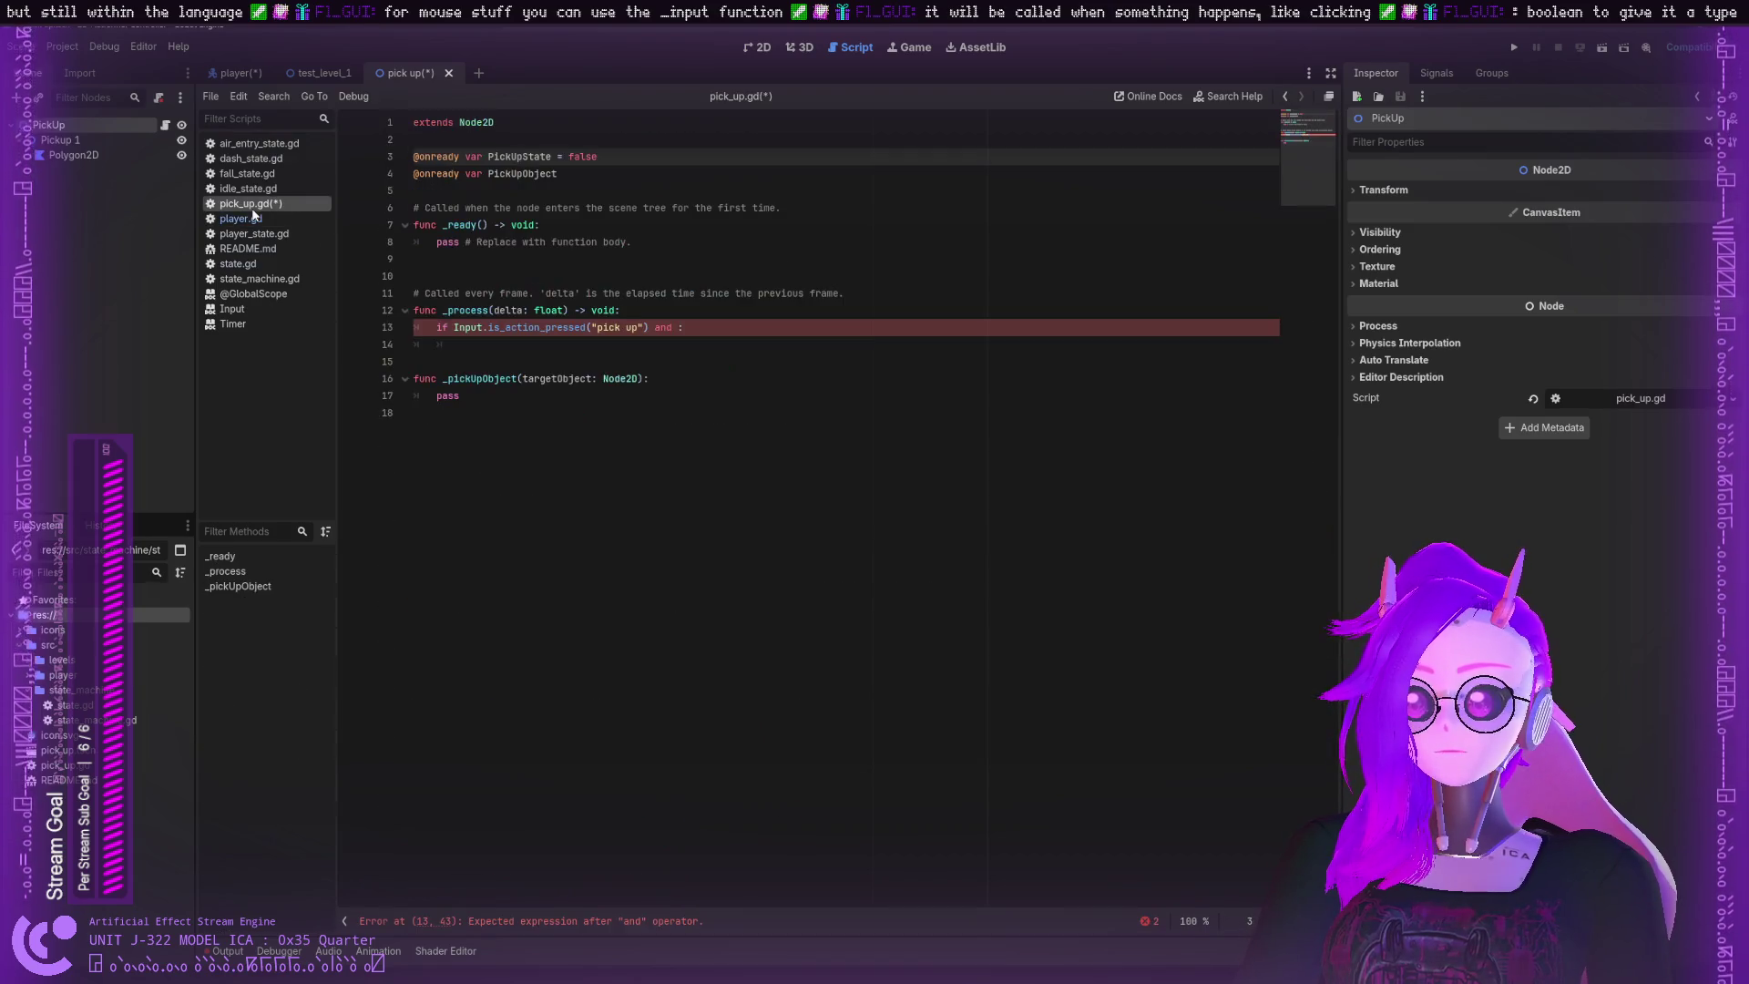
Step: Add ': bool' after PickUpState on line 3 and ': Node2D' after PickUpObject on line 4
left_click(490, 157)
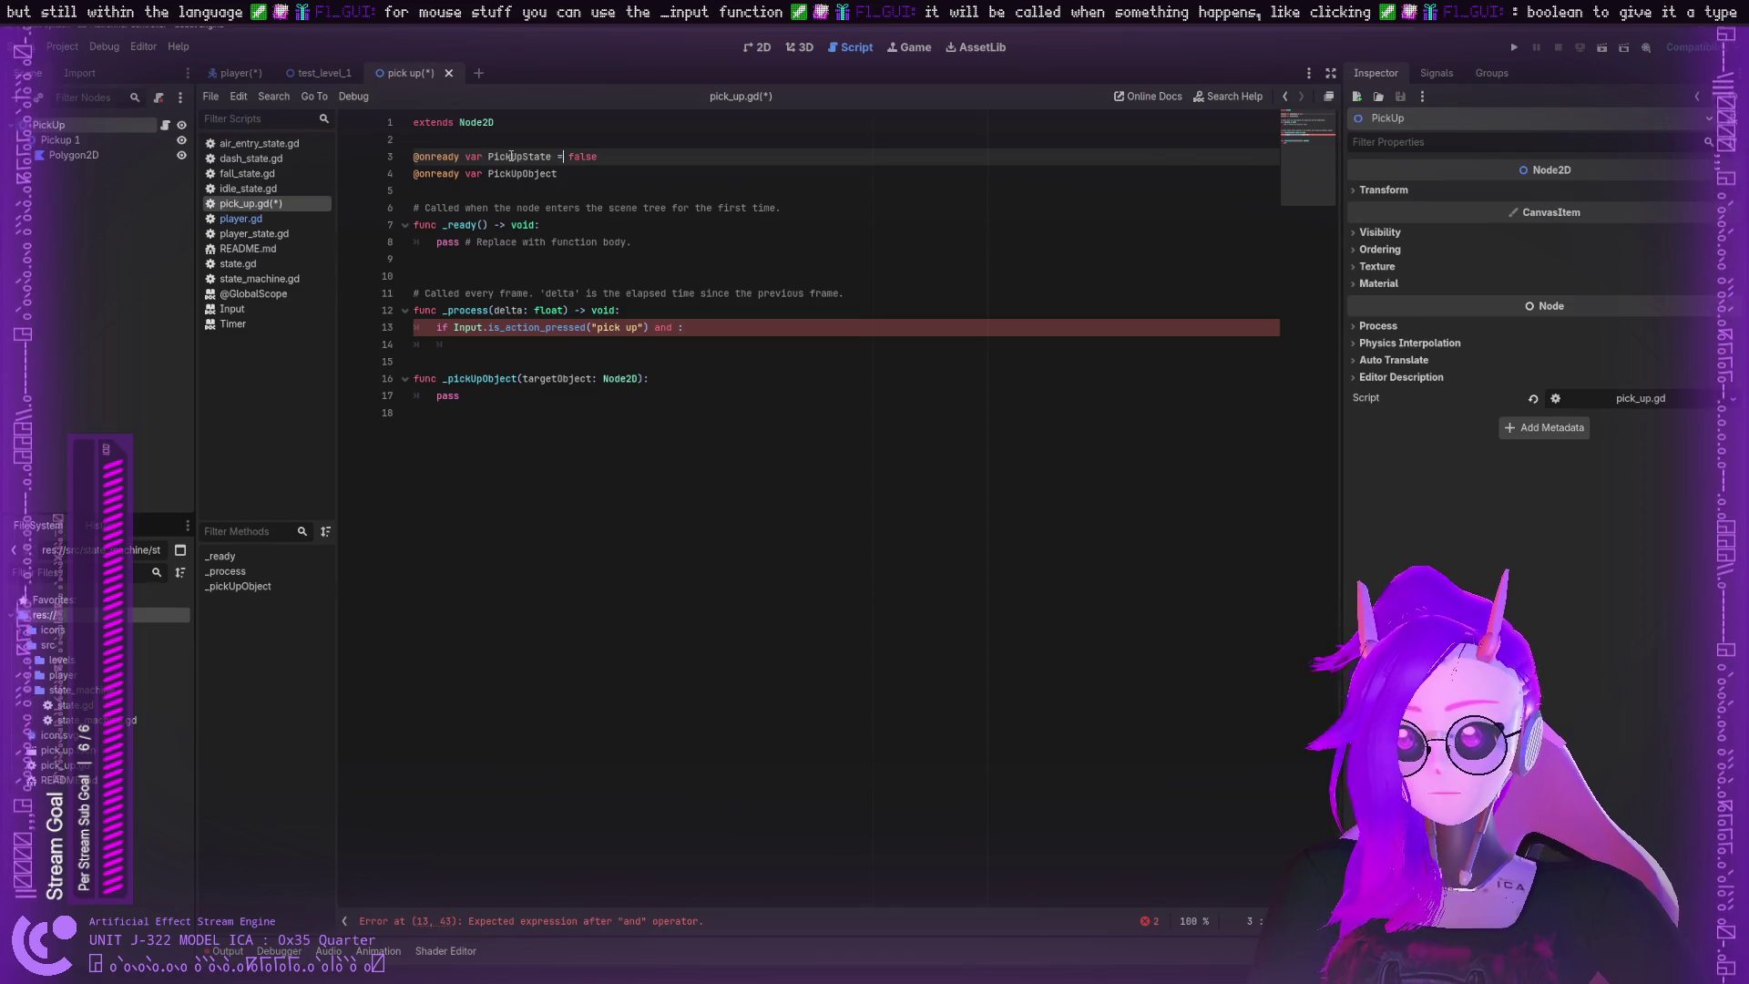
type(": bool")
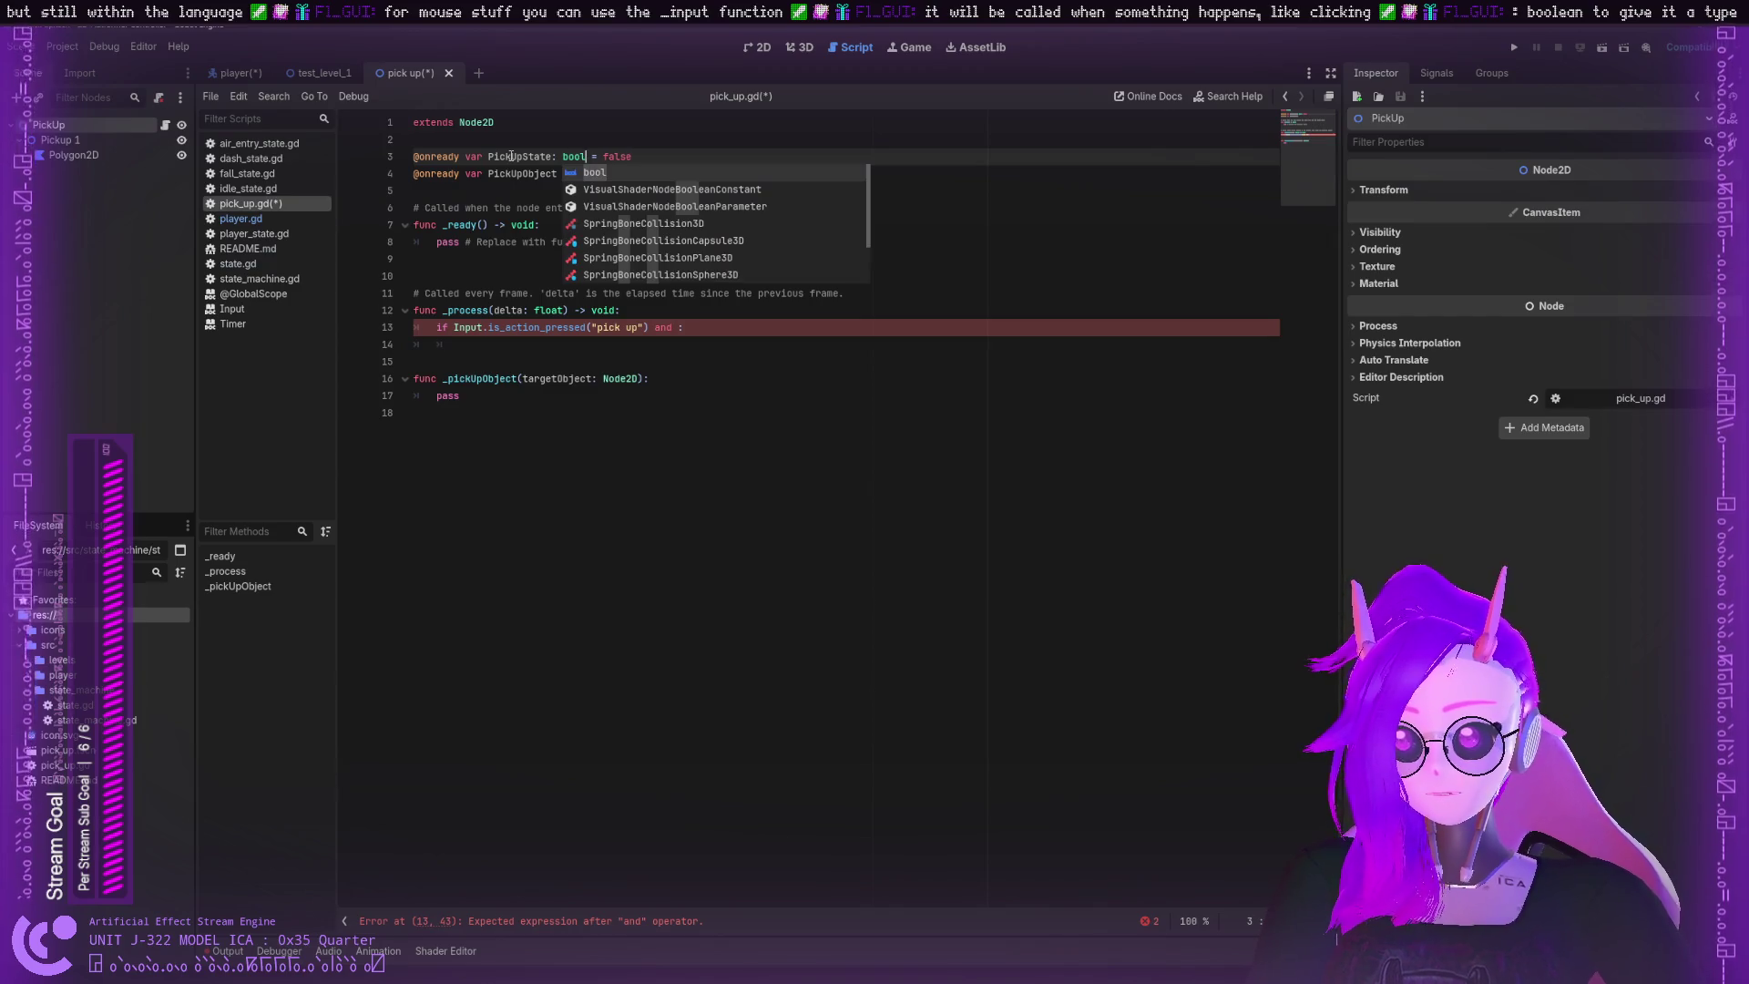
key("Escape")
key("Down")
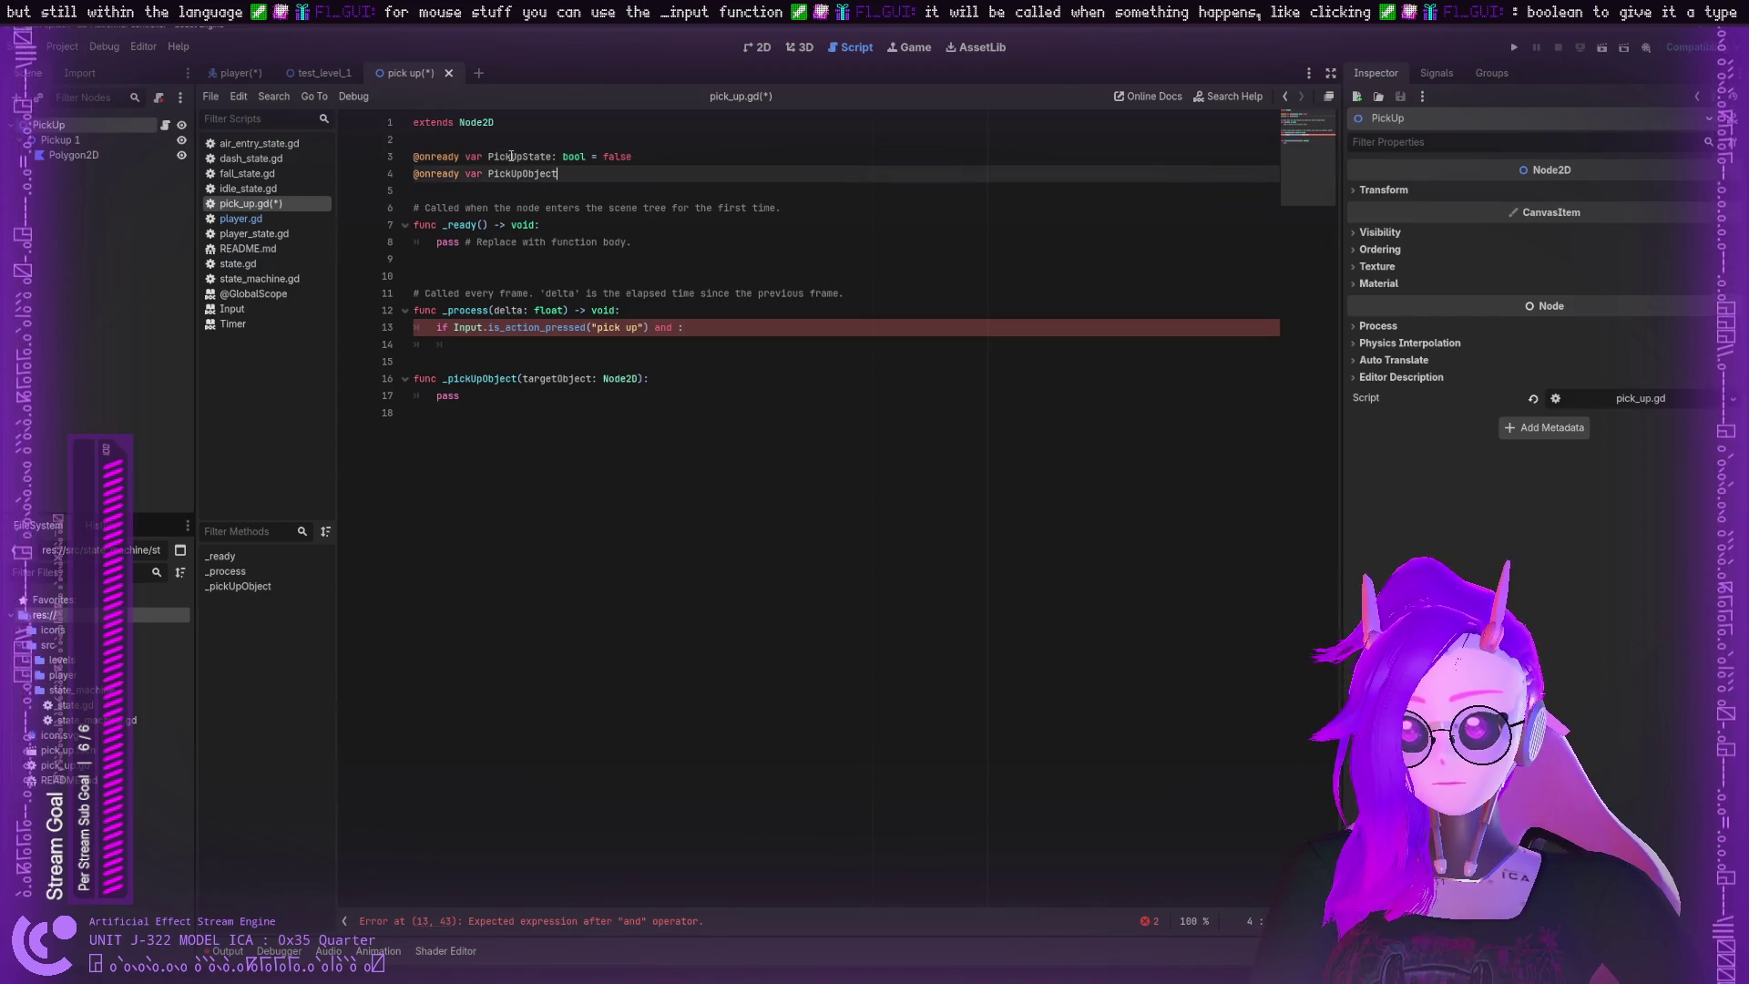
type(": ")
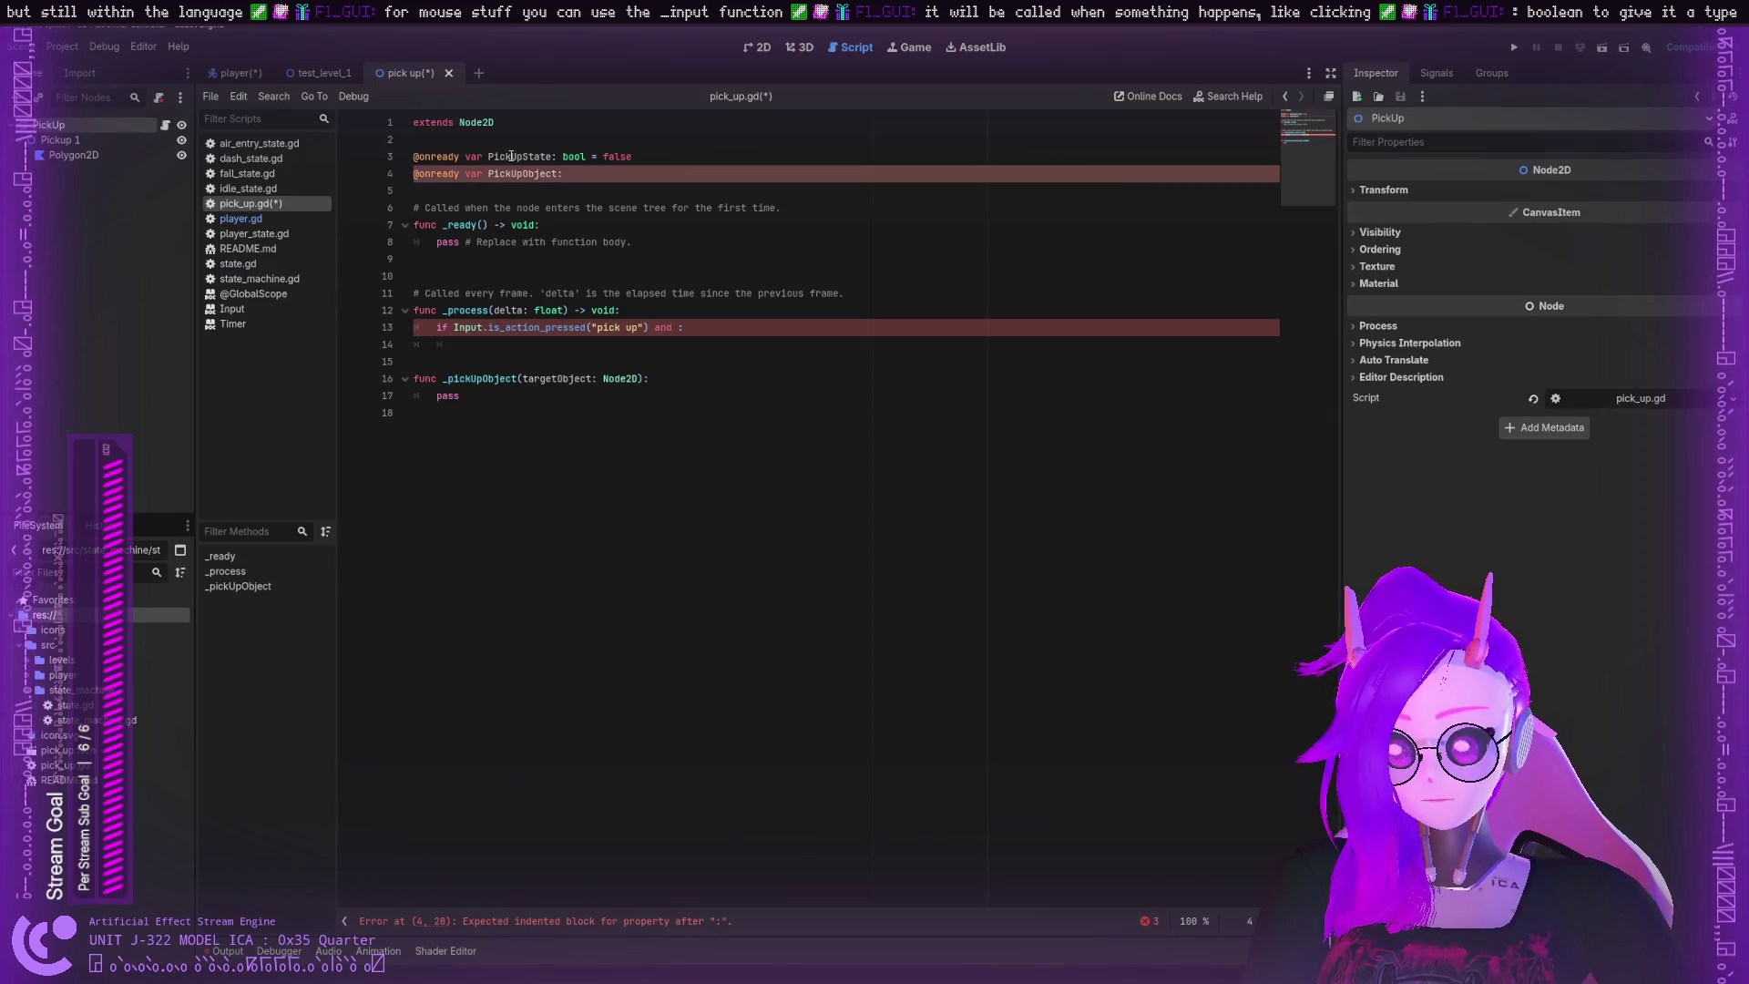
type("Node")
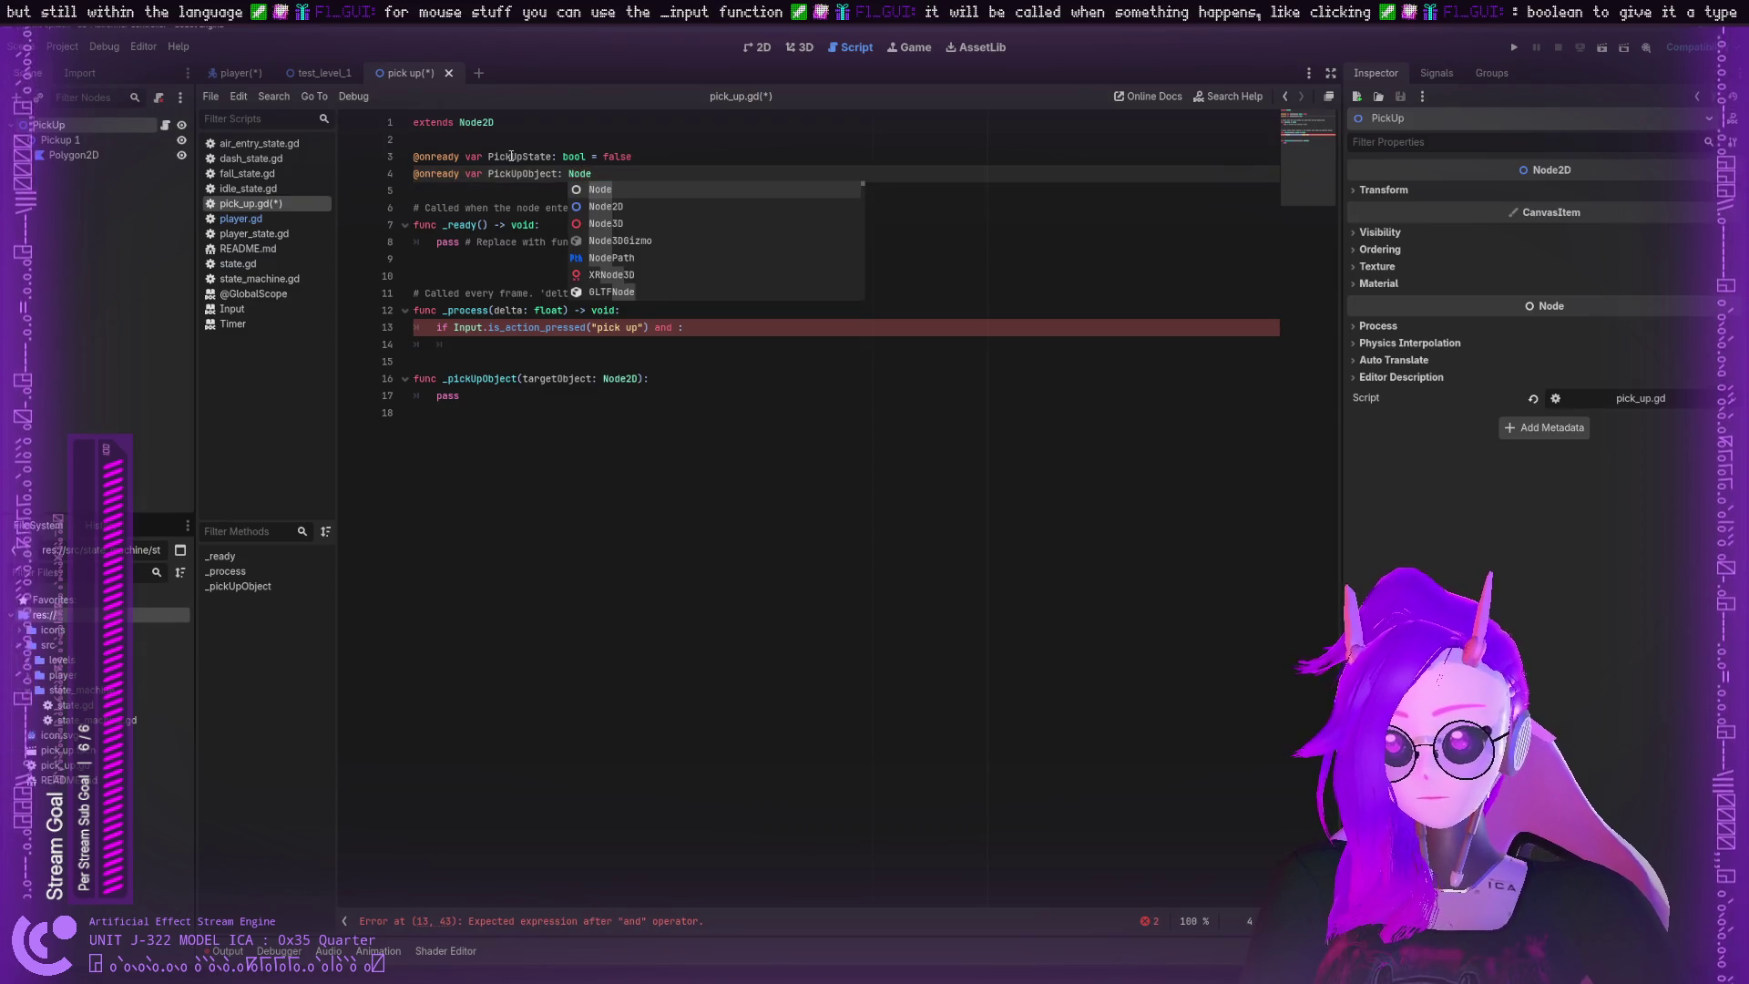
type("2D")
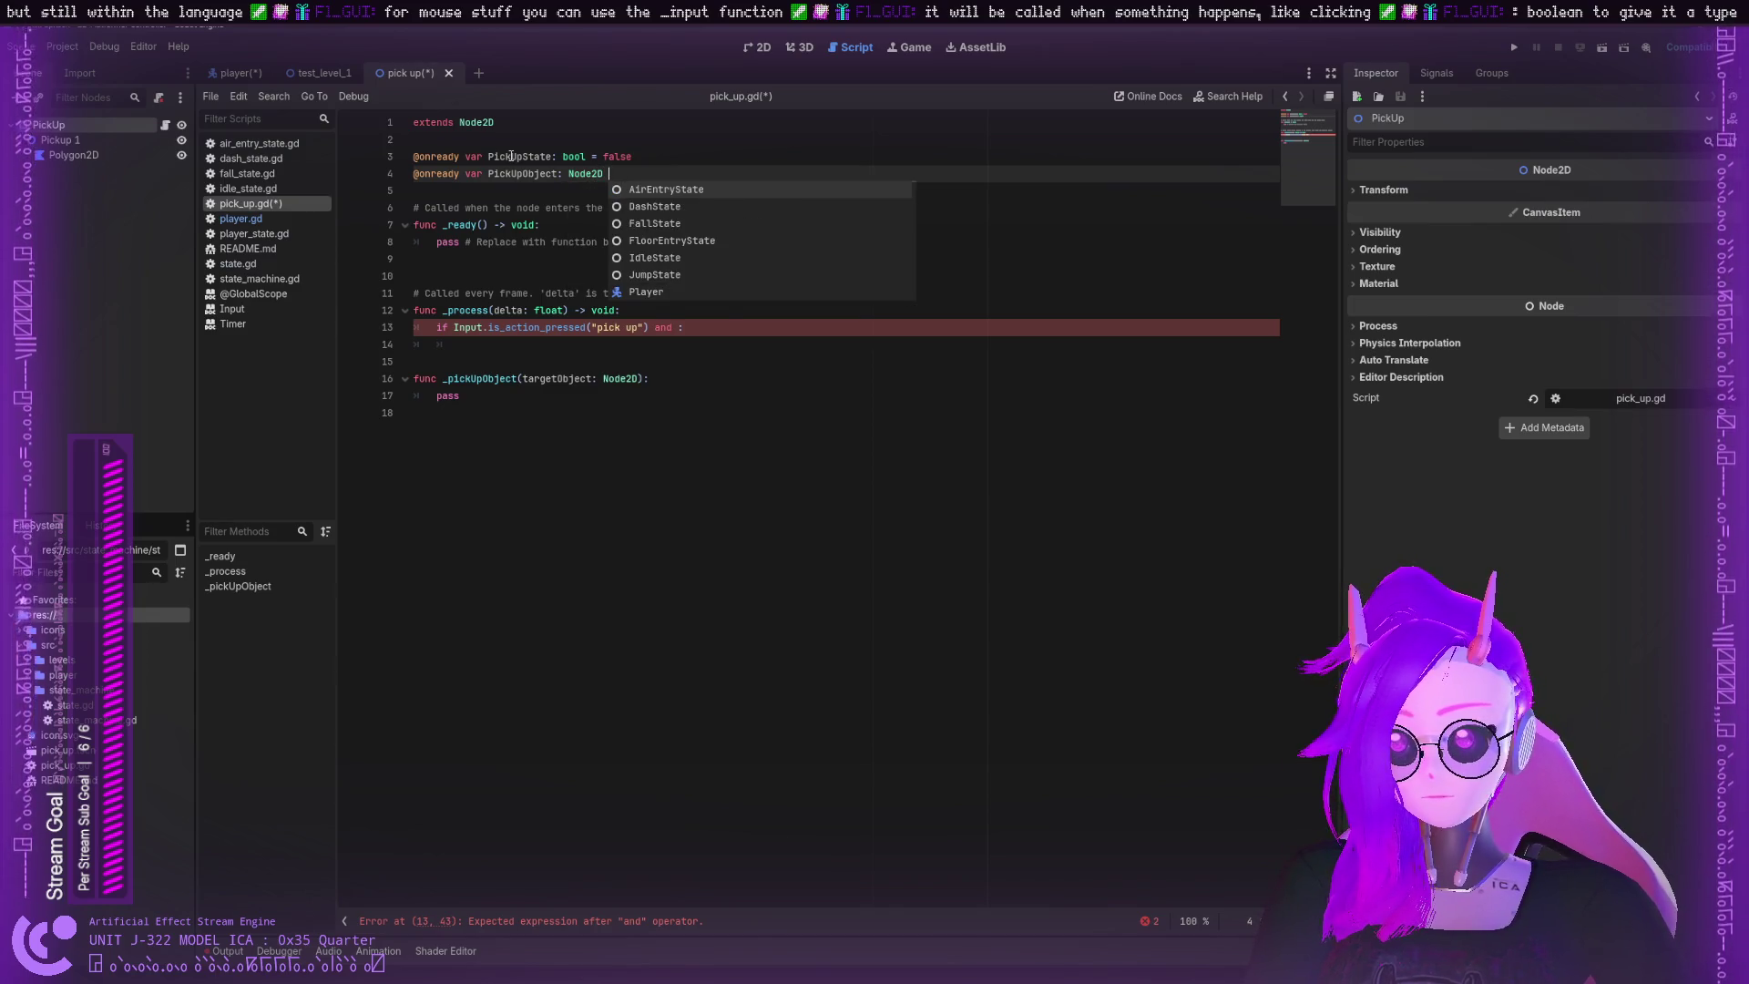
key("BackSpace")
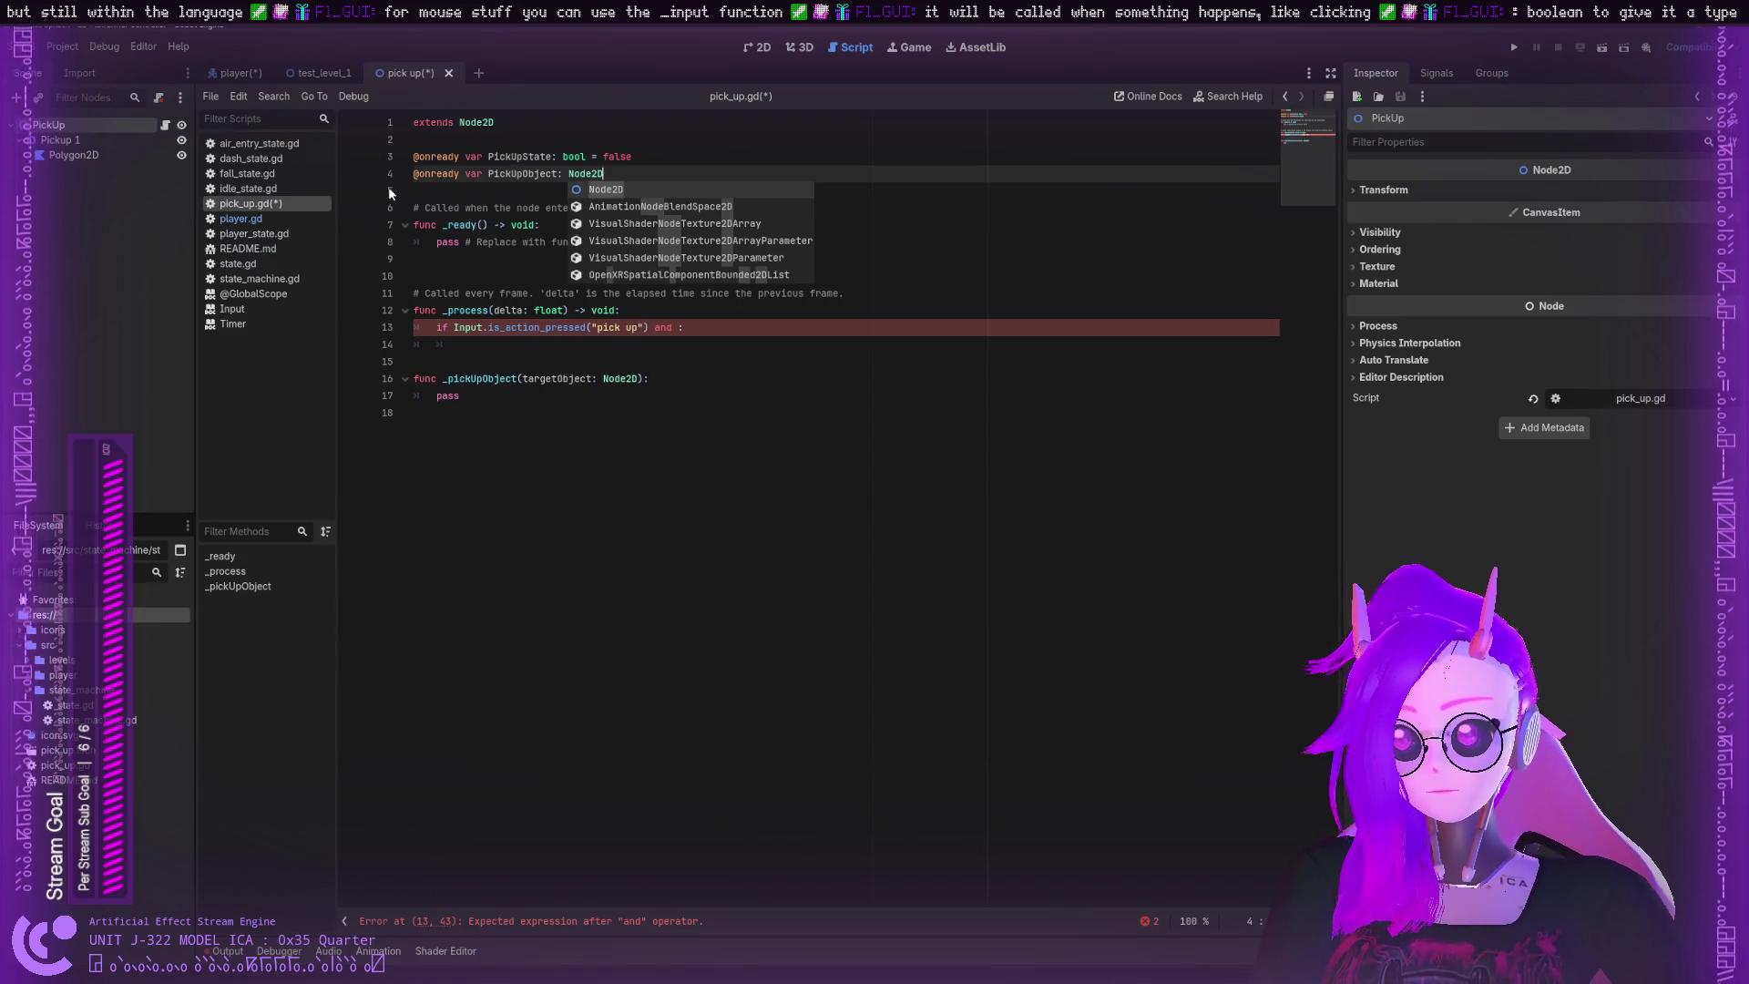
left_click(532, 256)
left_click(545, 309)
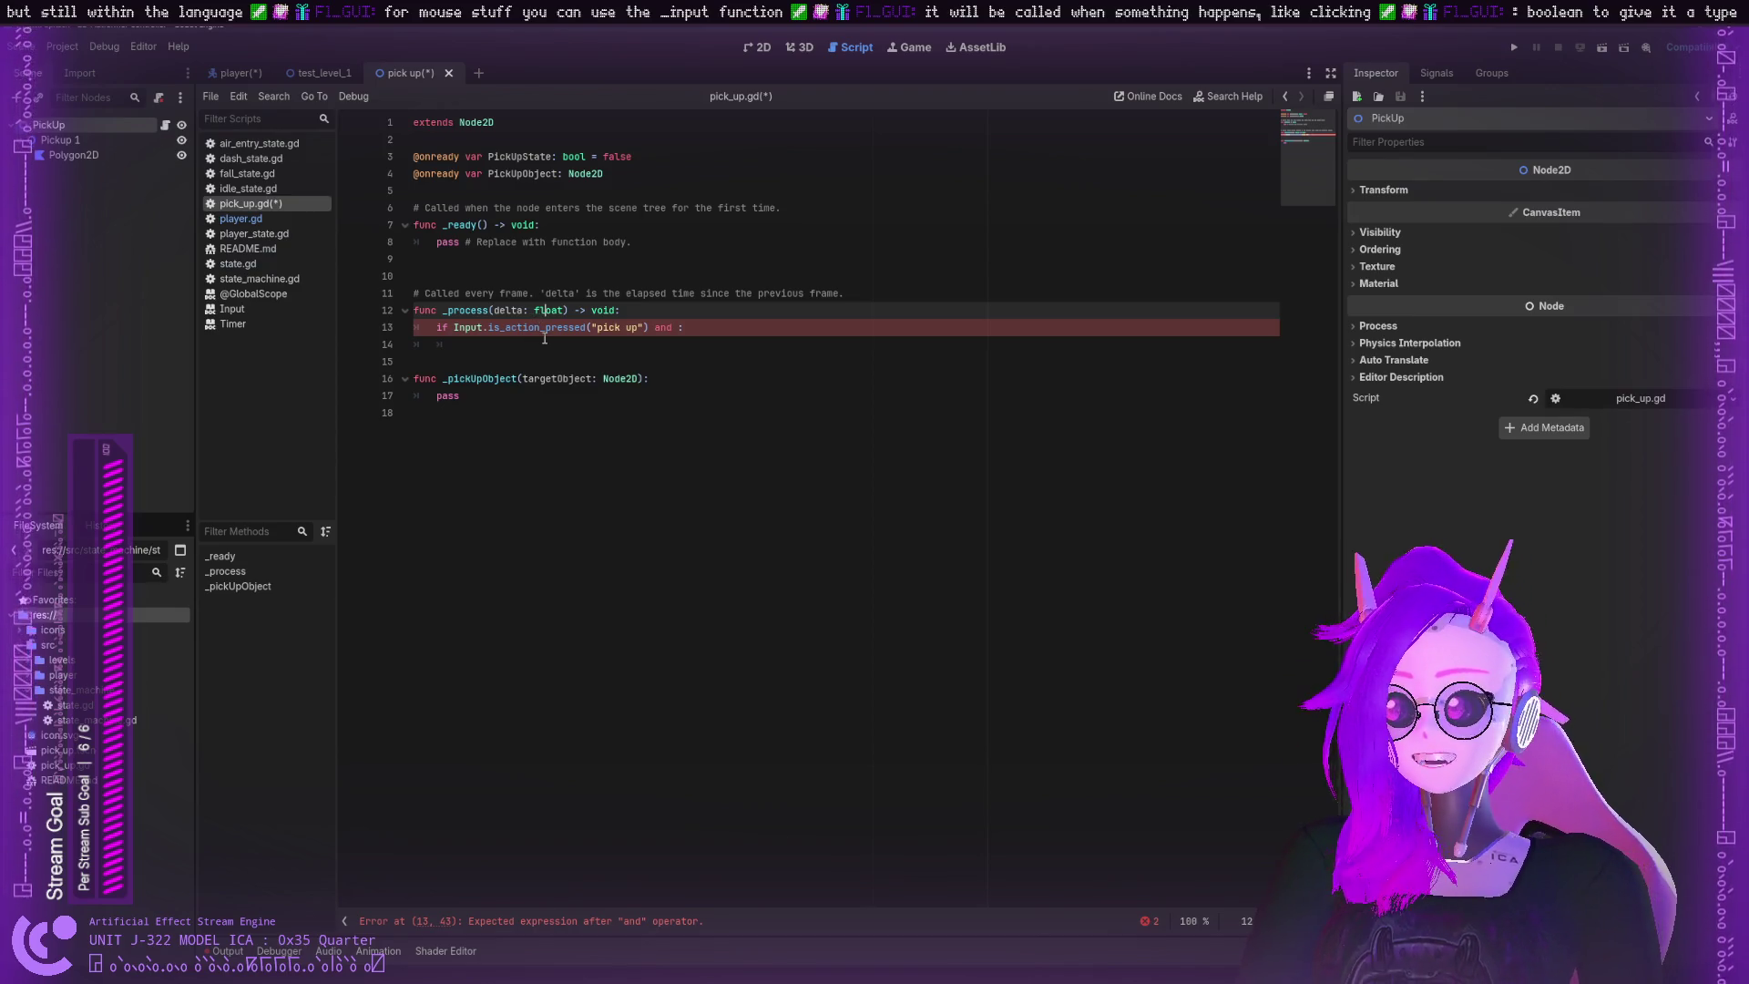
Step: Place the caret after 'and' in the line 13 pick up condition
left_click(732, 338)
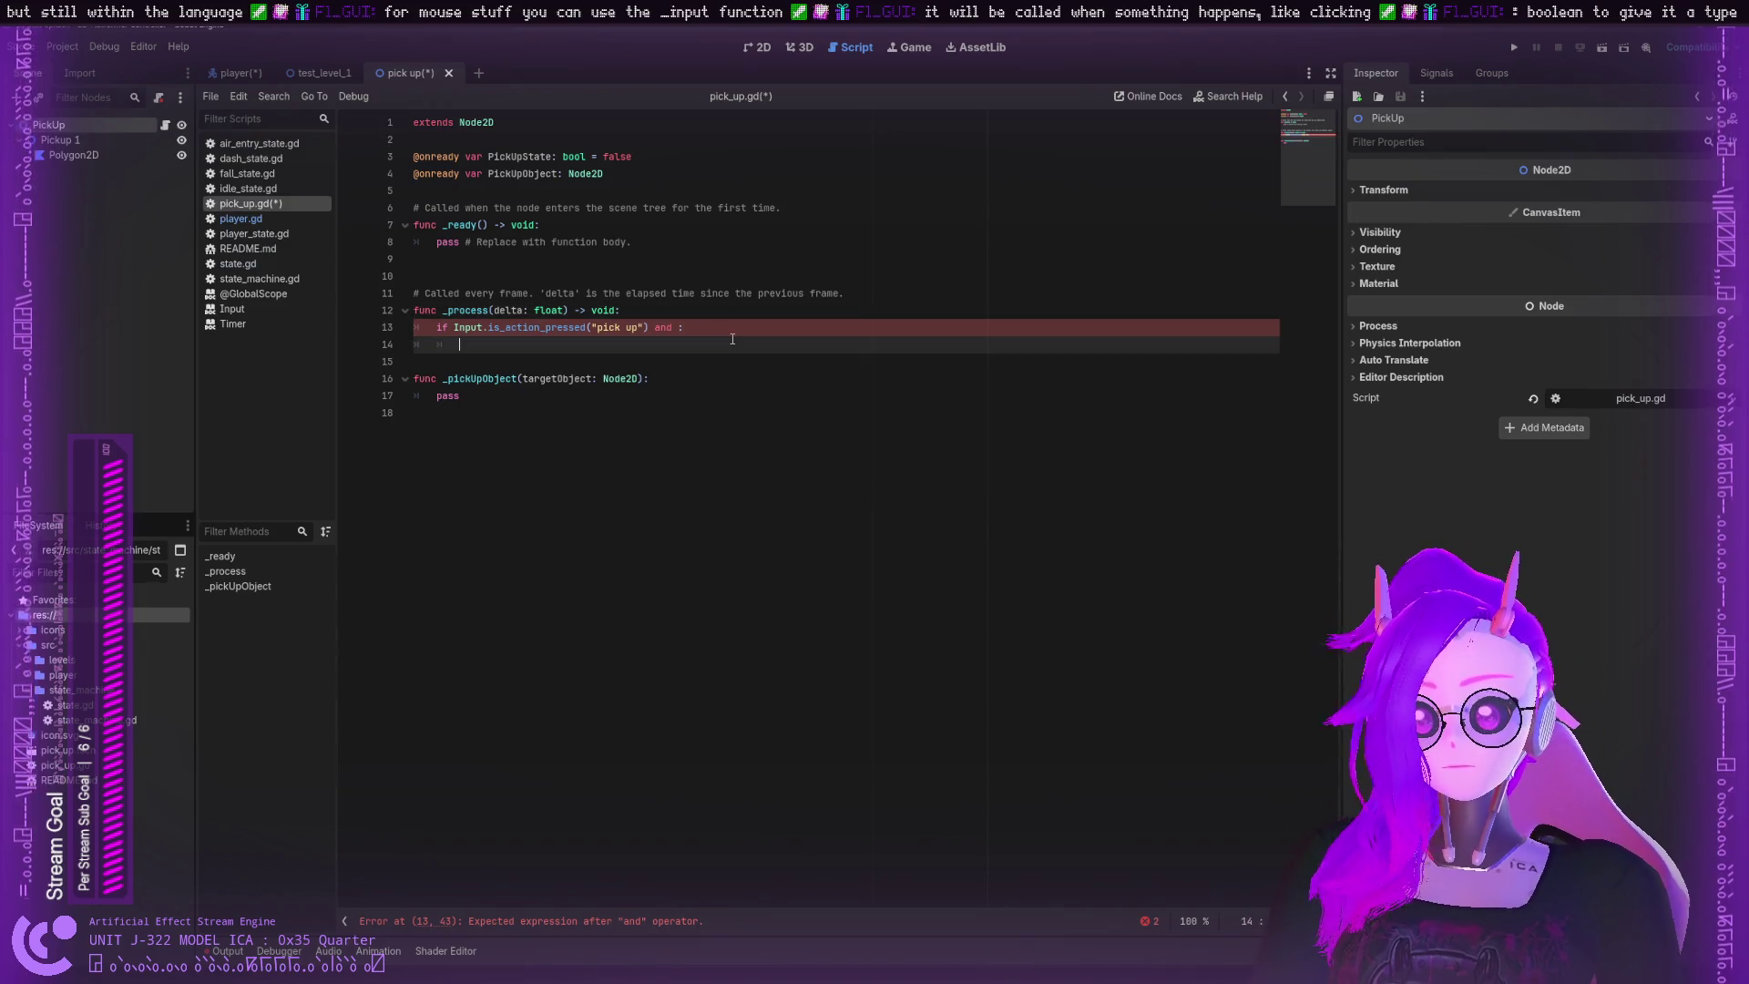
left_click(727, 327)
double_click(506, 327)
double_click(609, 327)
double_click(632, 327)
left_click(678, 327)
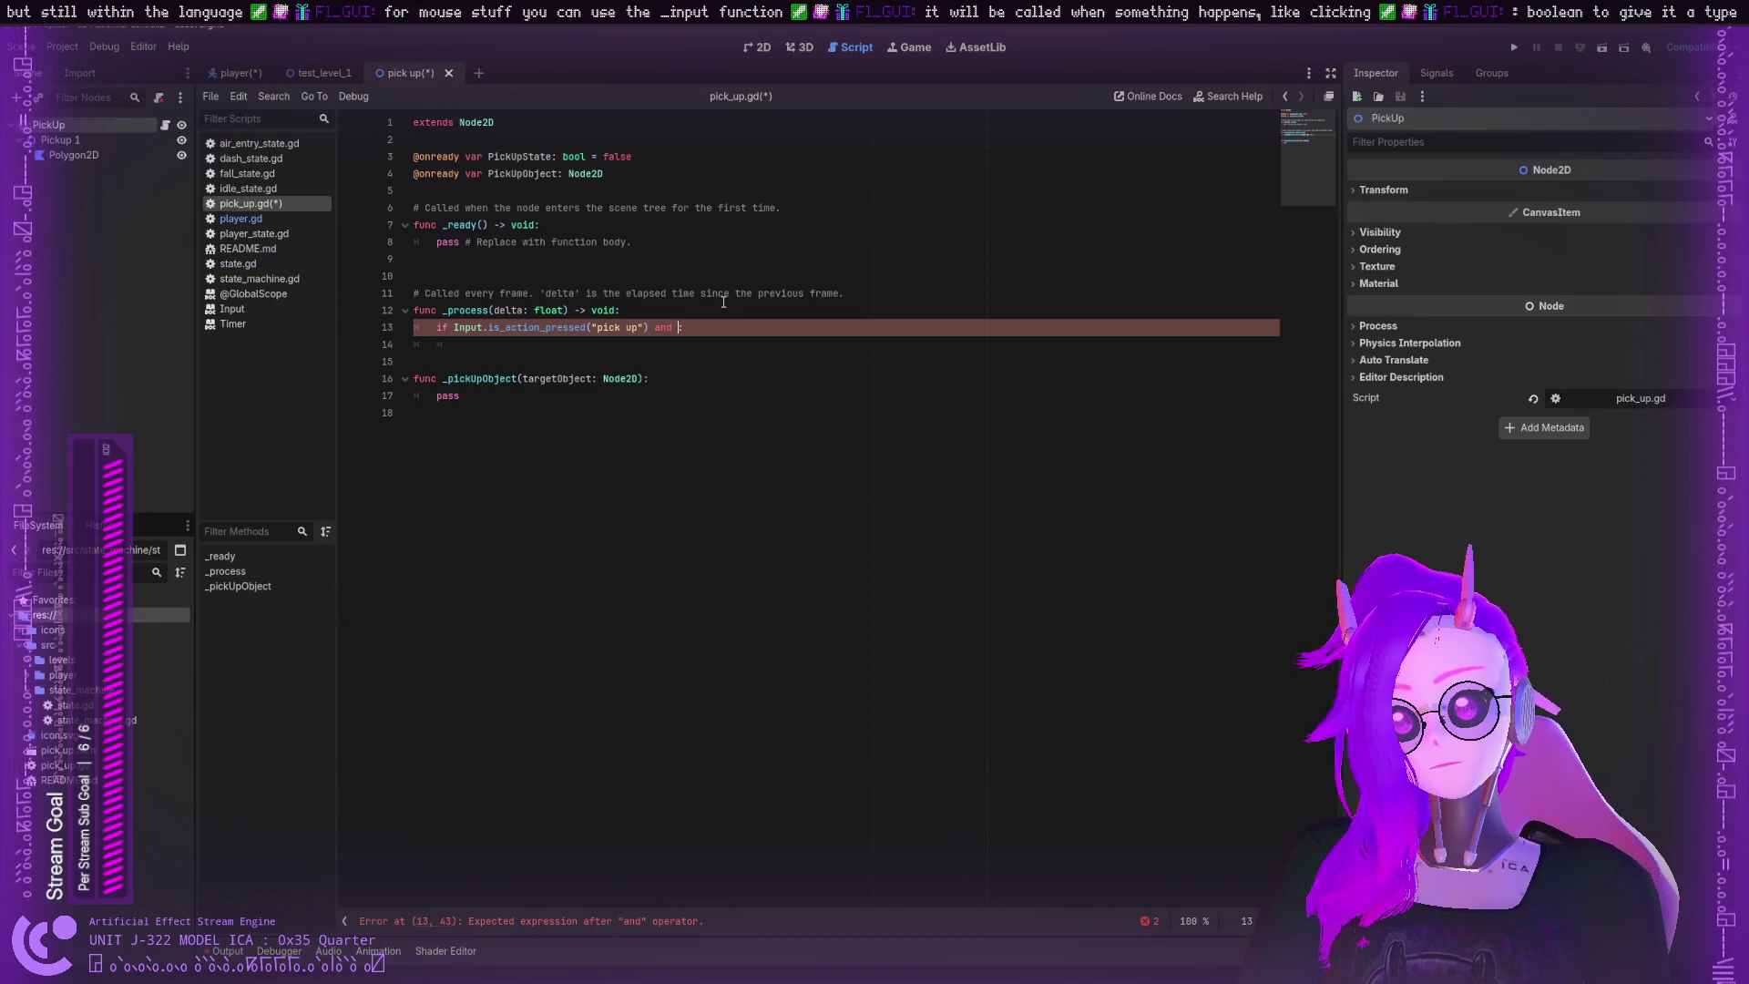
Step: Complete the condition with 'PickUpState = false', dropping the ! negation, then open player.gd
type("P:")
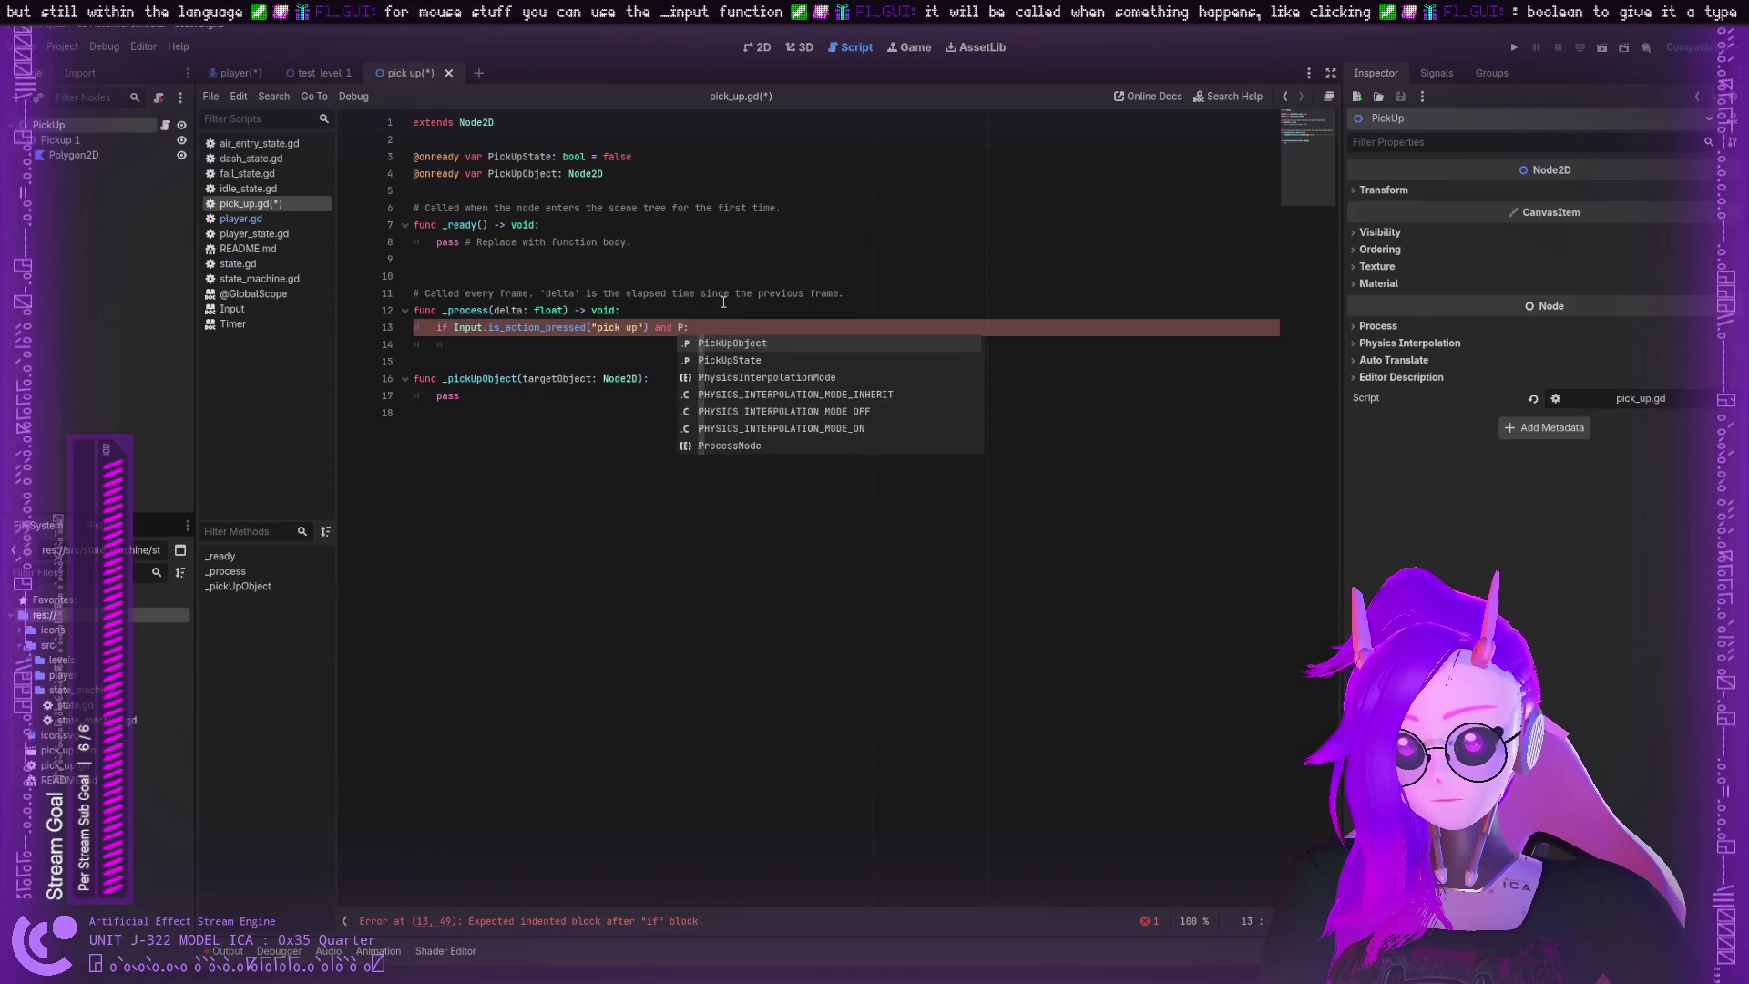
key("BackSpace")
type("!Pick")
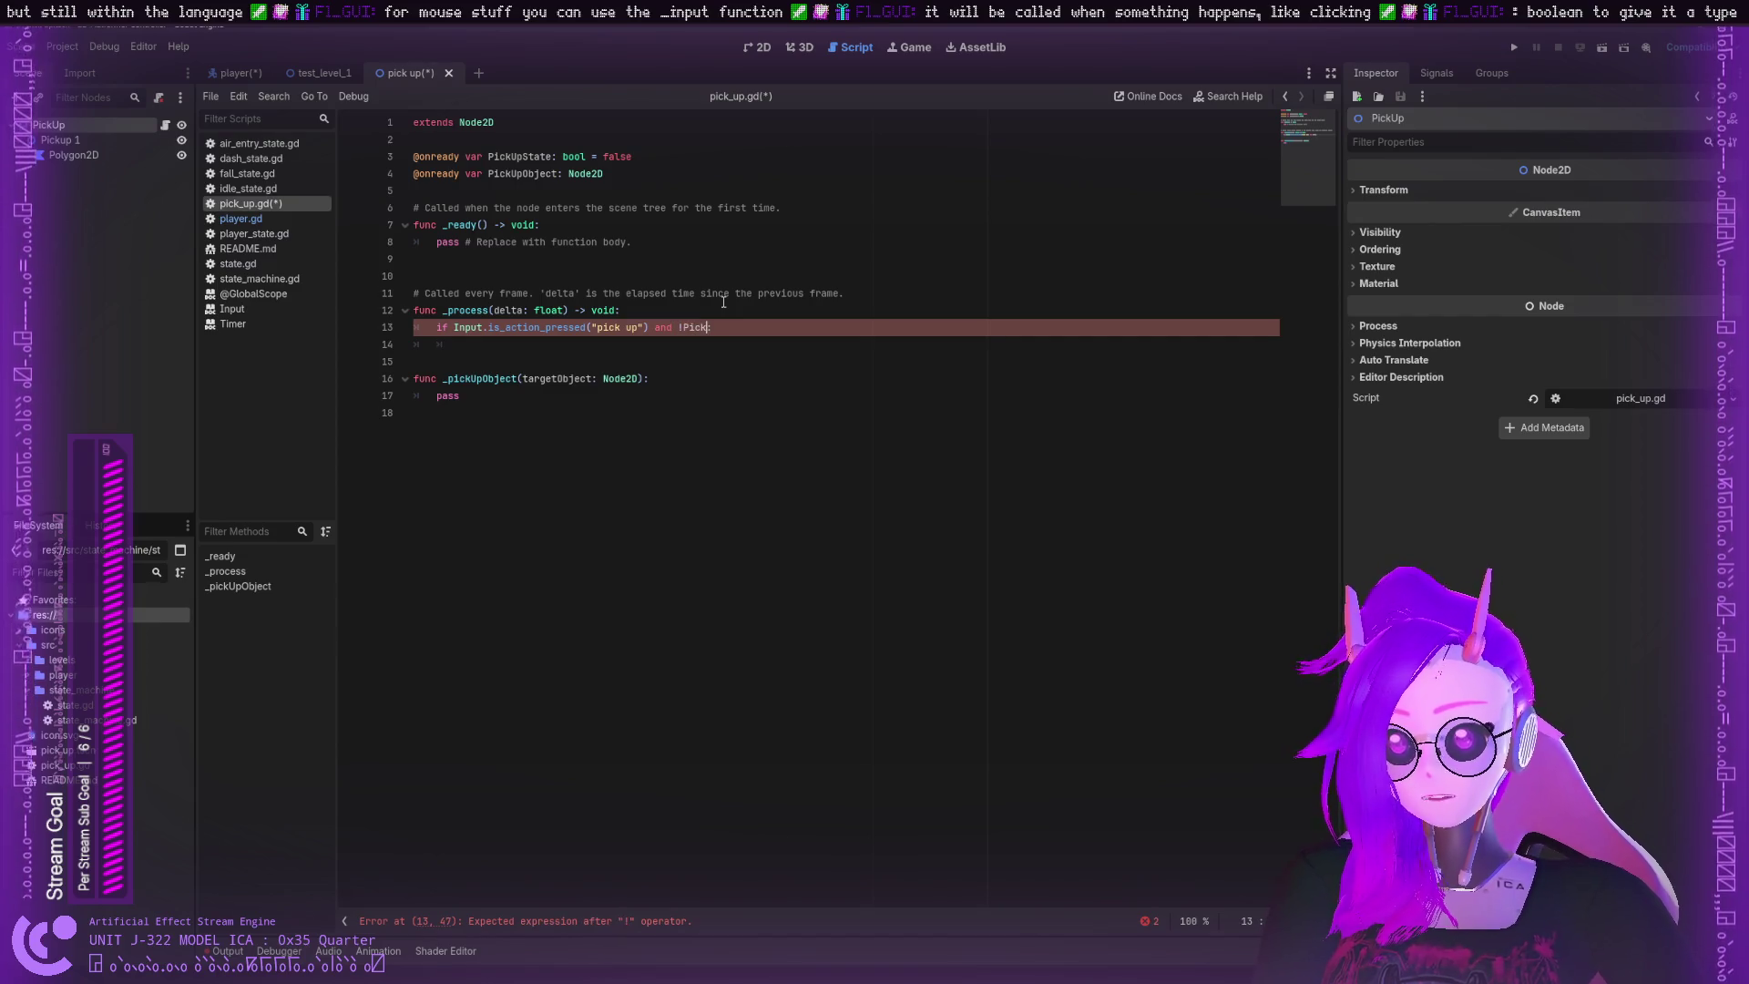
type("Up")
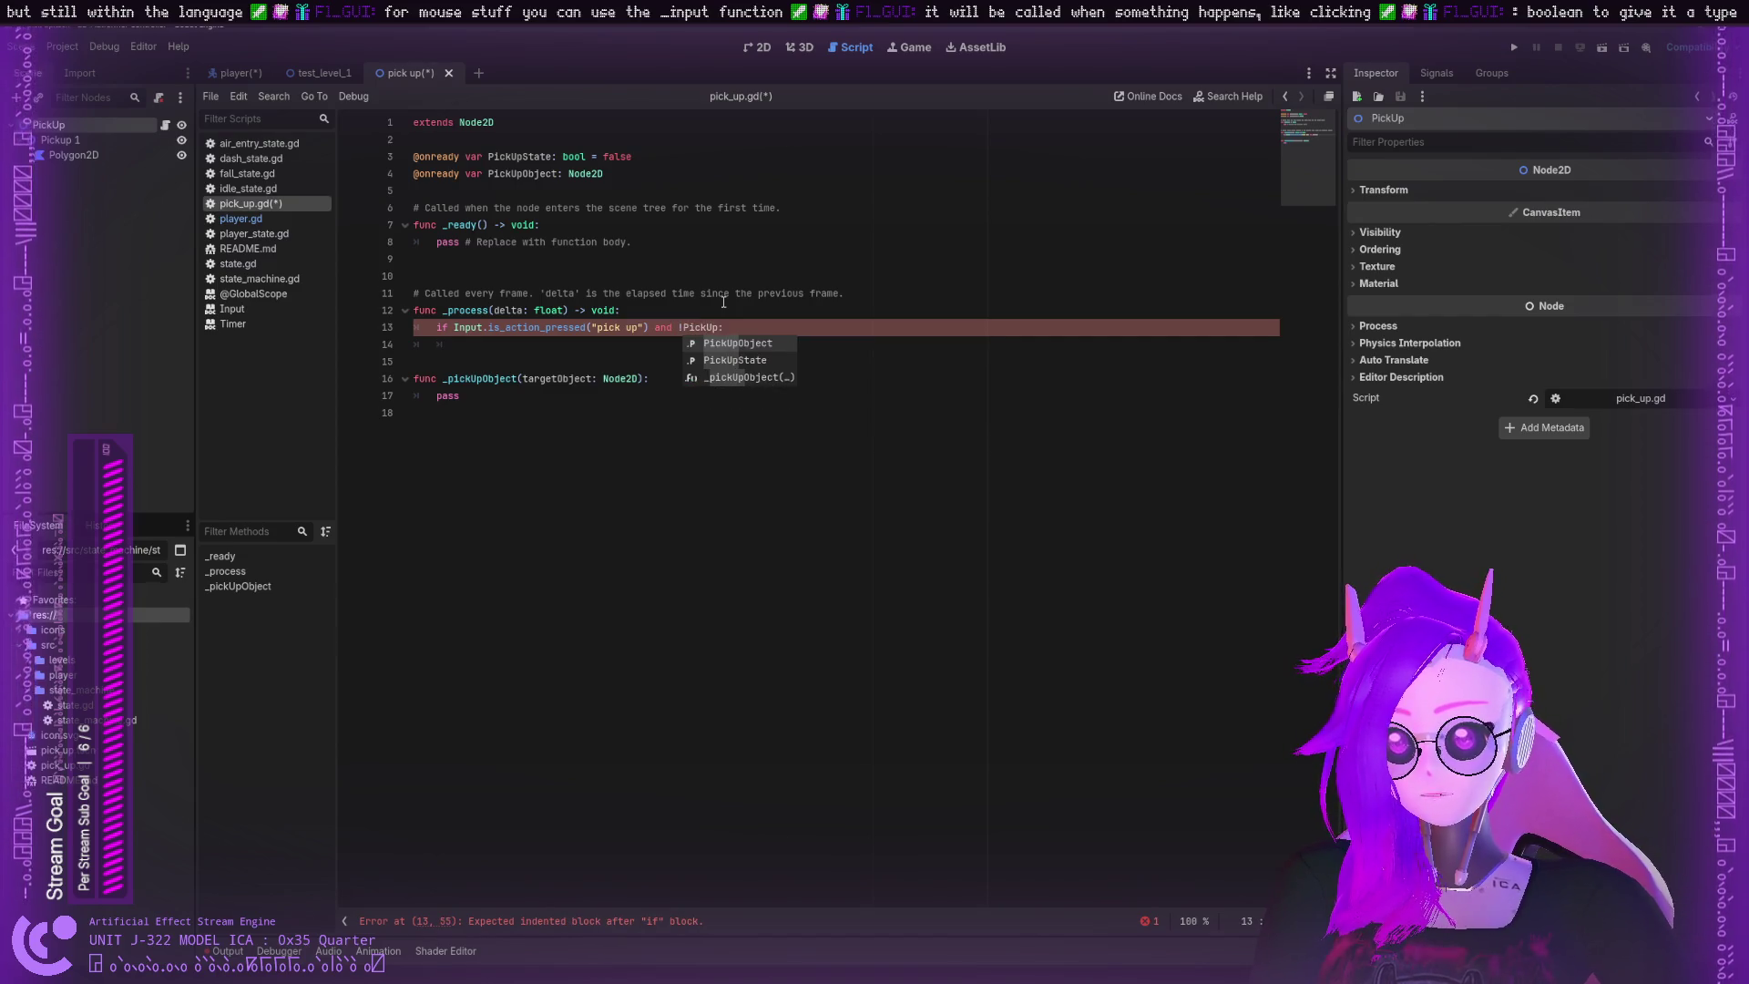
type("St")
key("Return")
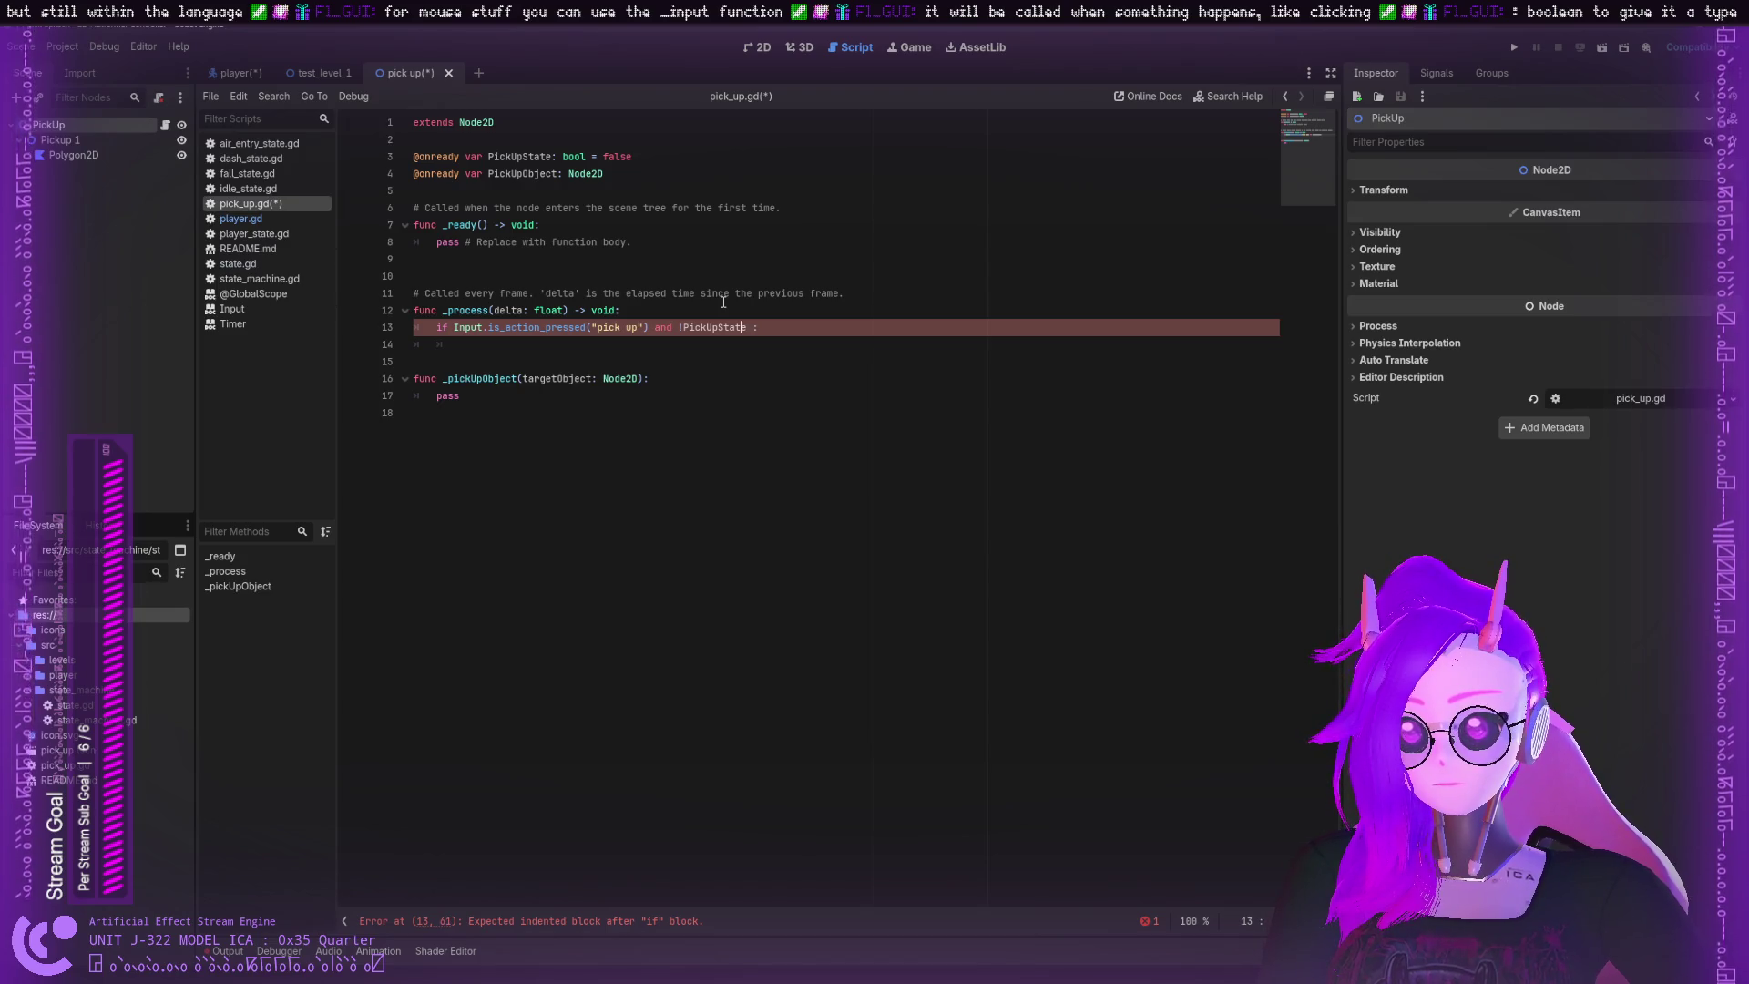
key("BackSpace")
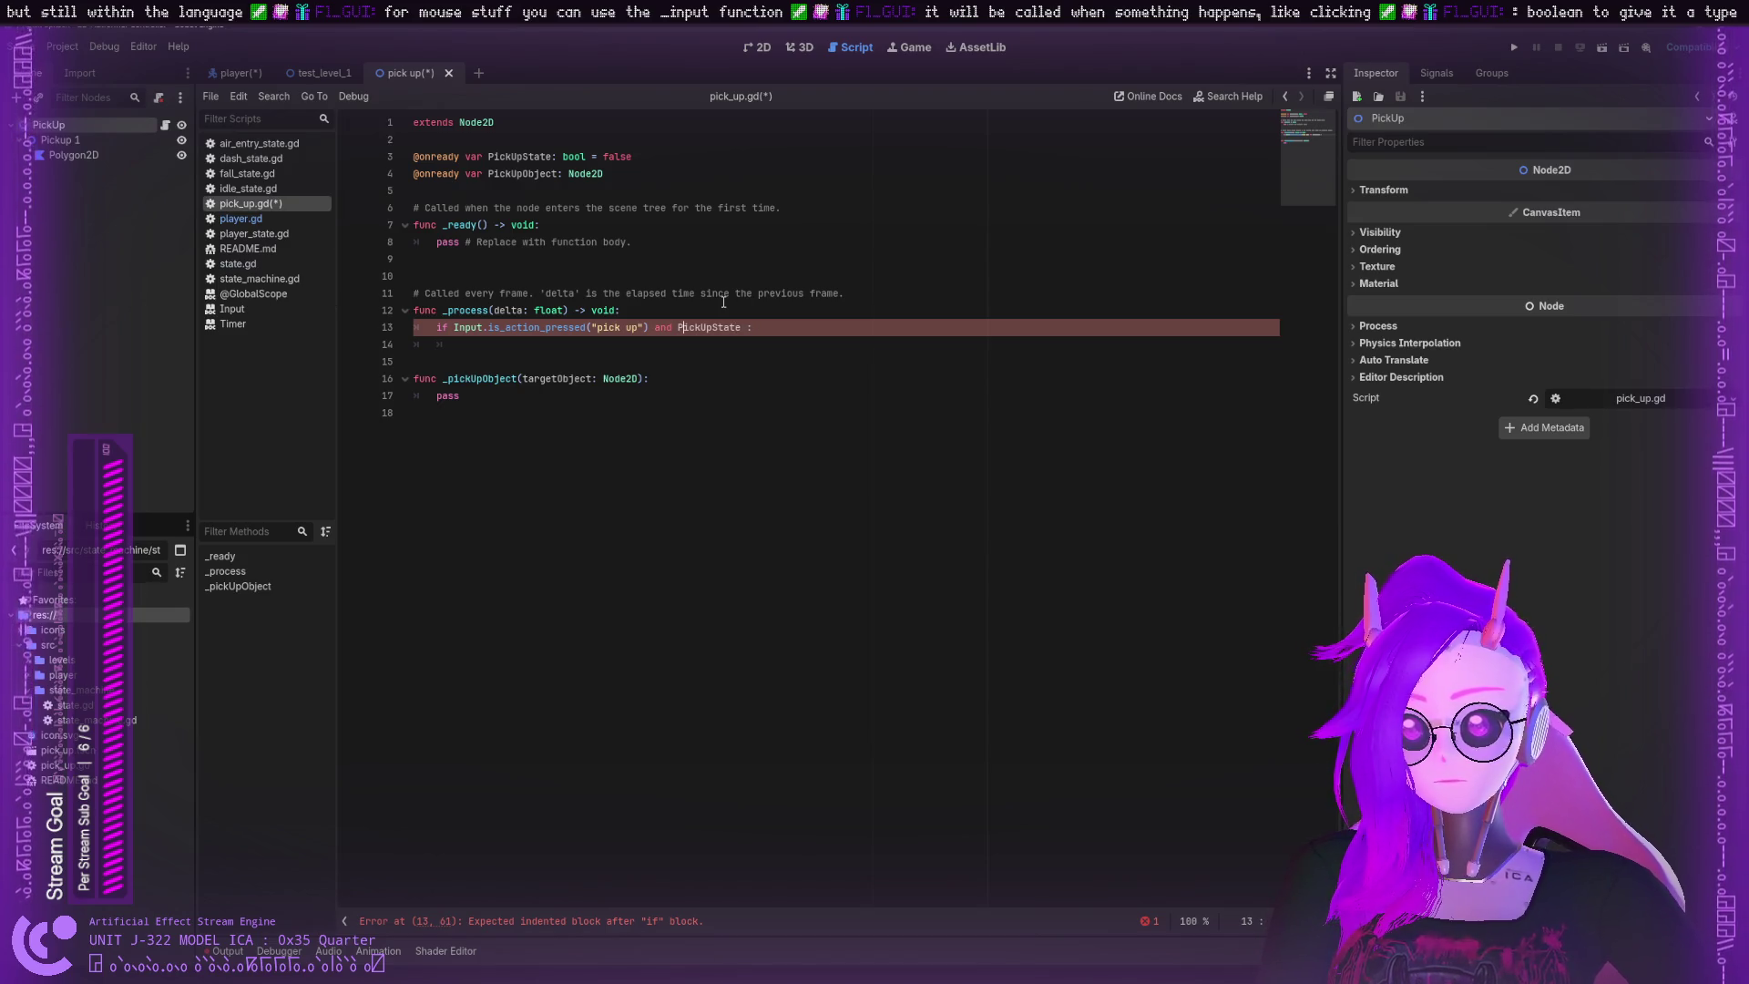
type("= ")
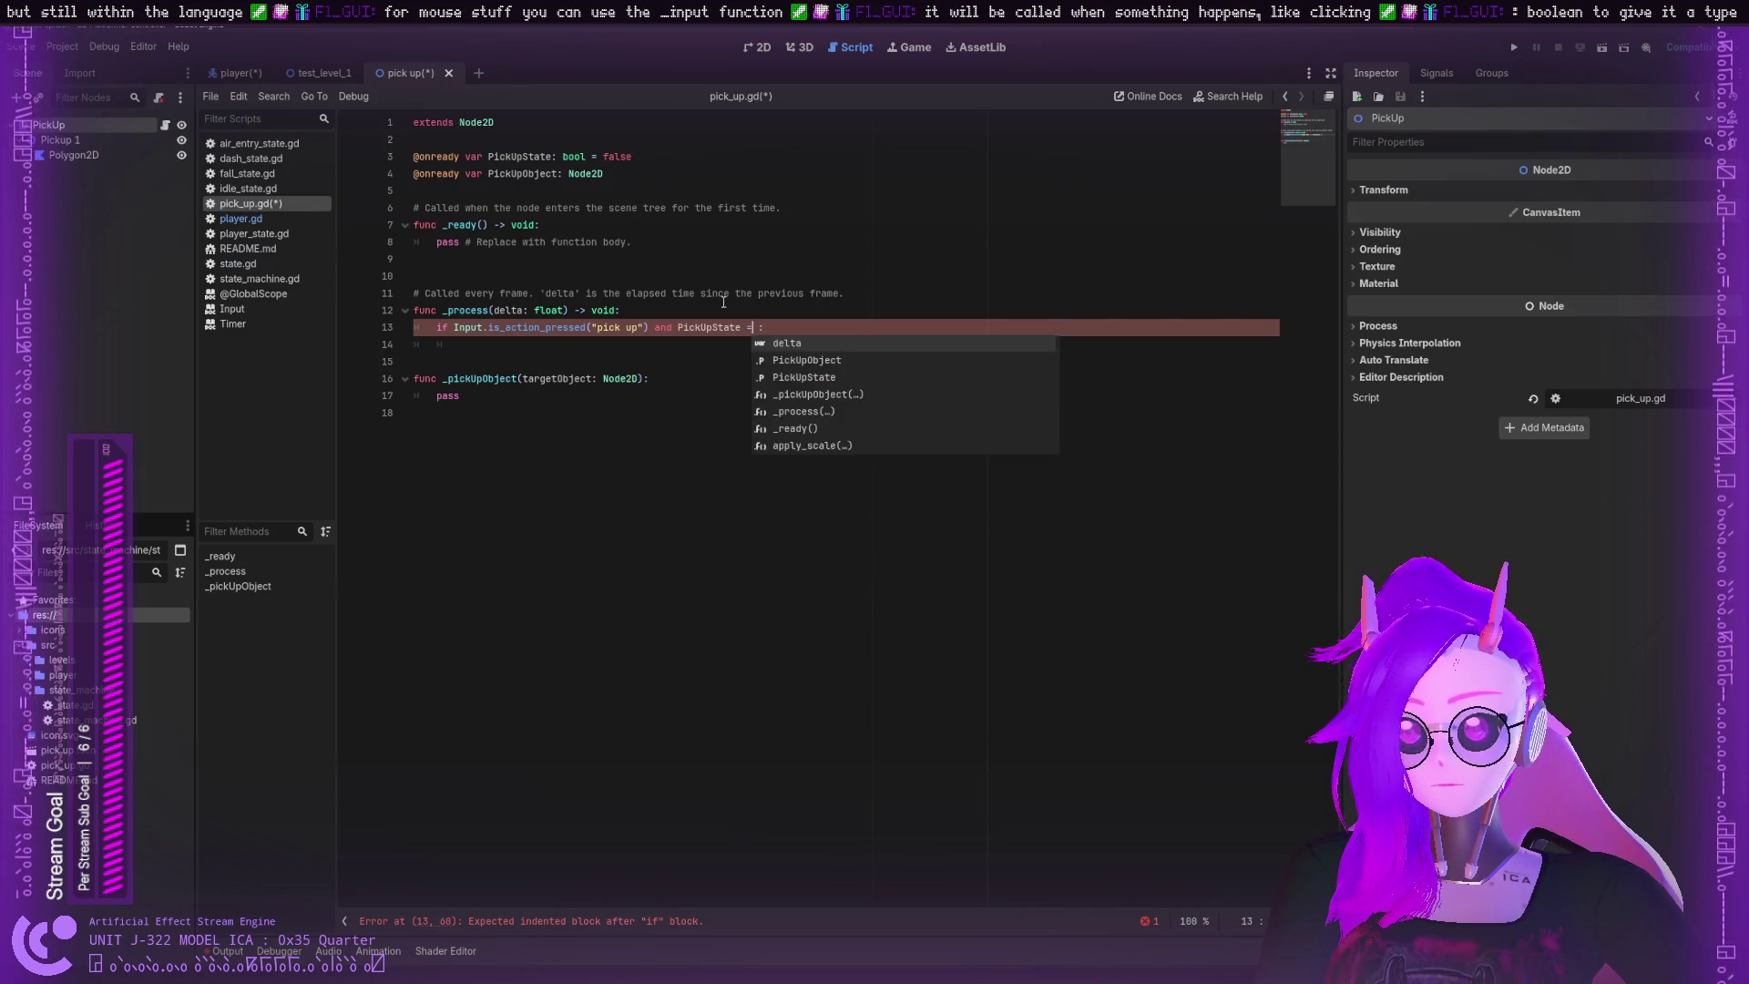
type("false")
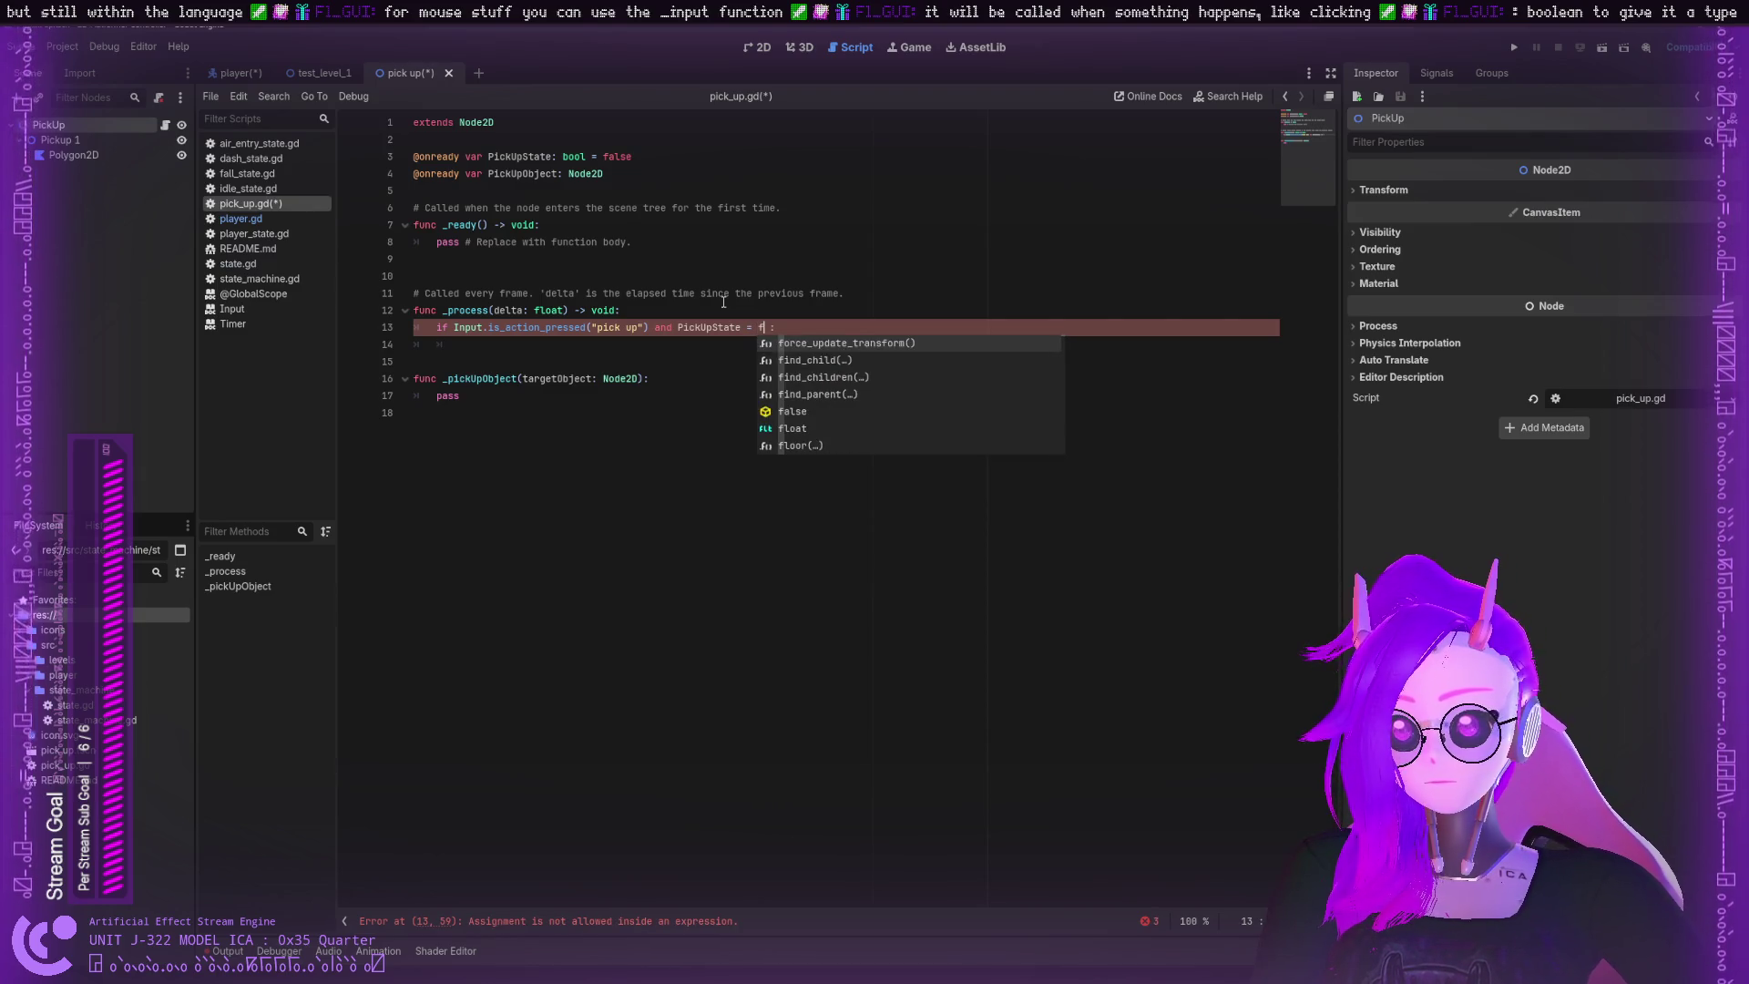
key("BackSpace")
key("Down")
key("Up")
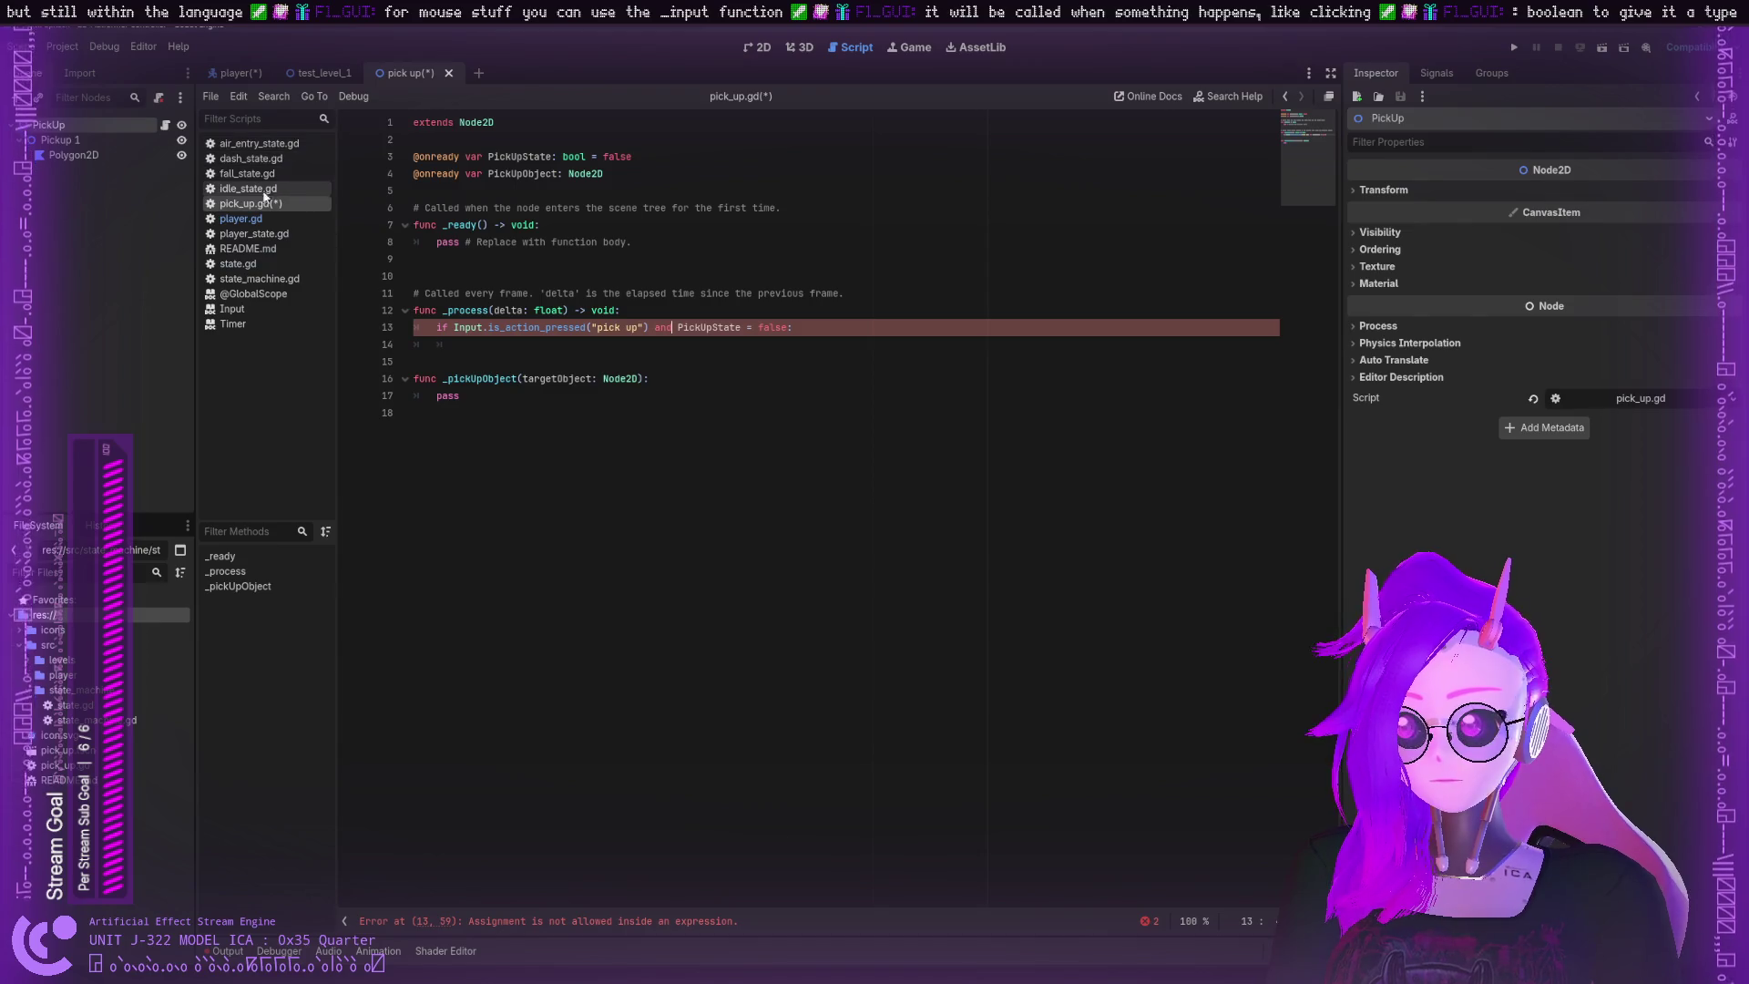
left_click(250, 221)
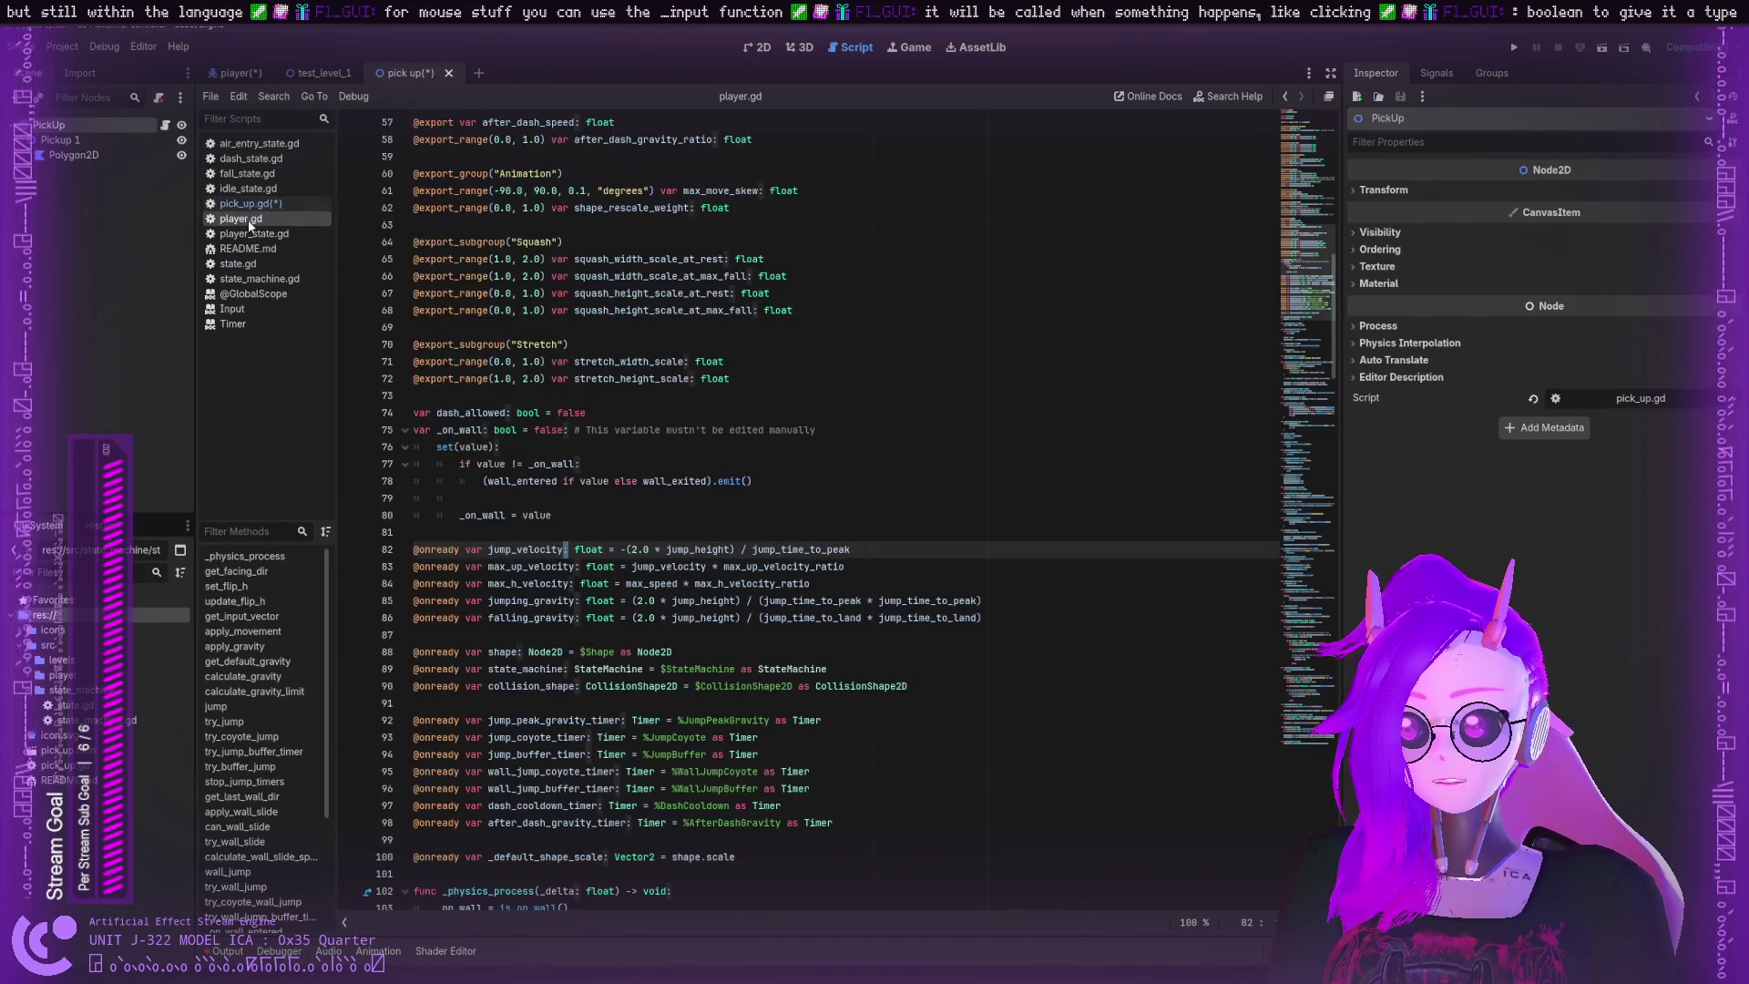
Step: Search player.gd for 'and' and step through its first matches
scroll(672, 350, "up", 3)
scroll(671, 351, "down", 2)
key("ctrl+f")
type("and")
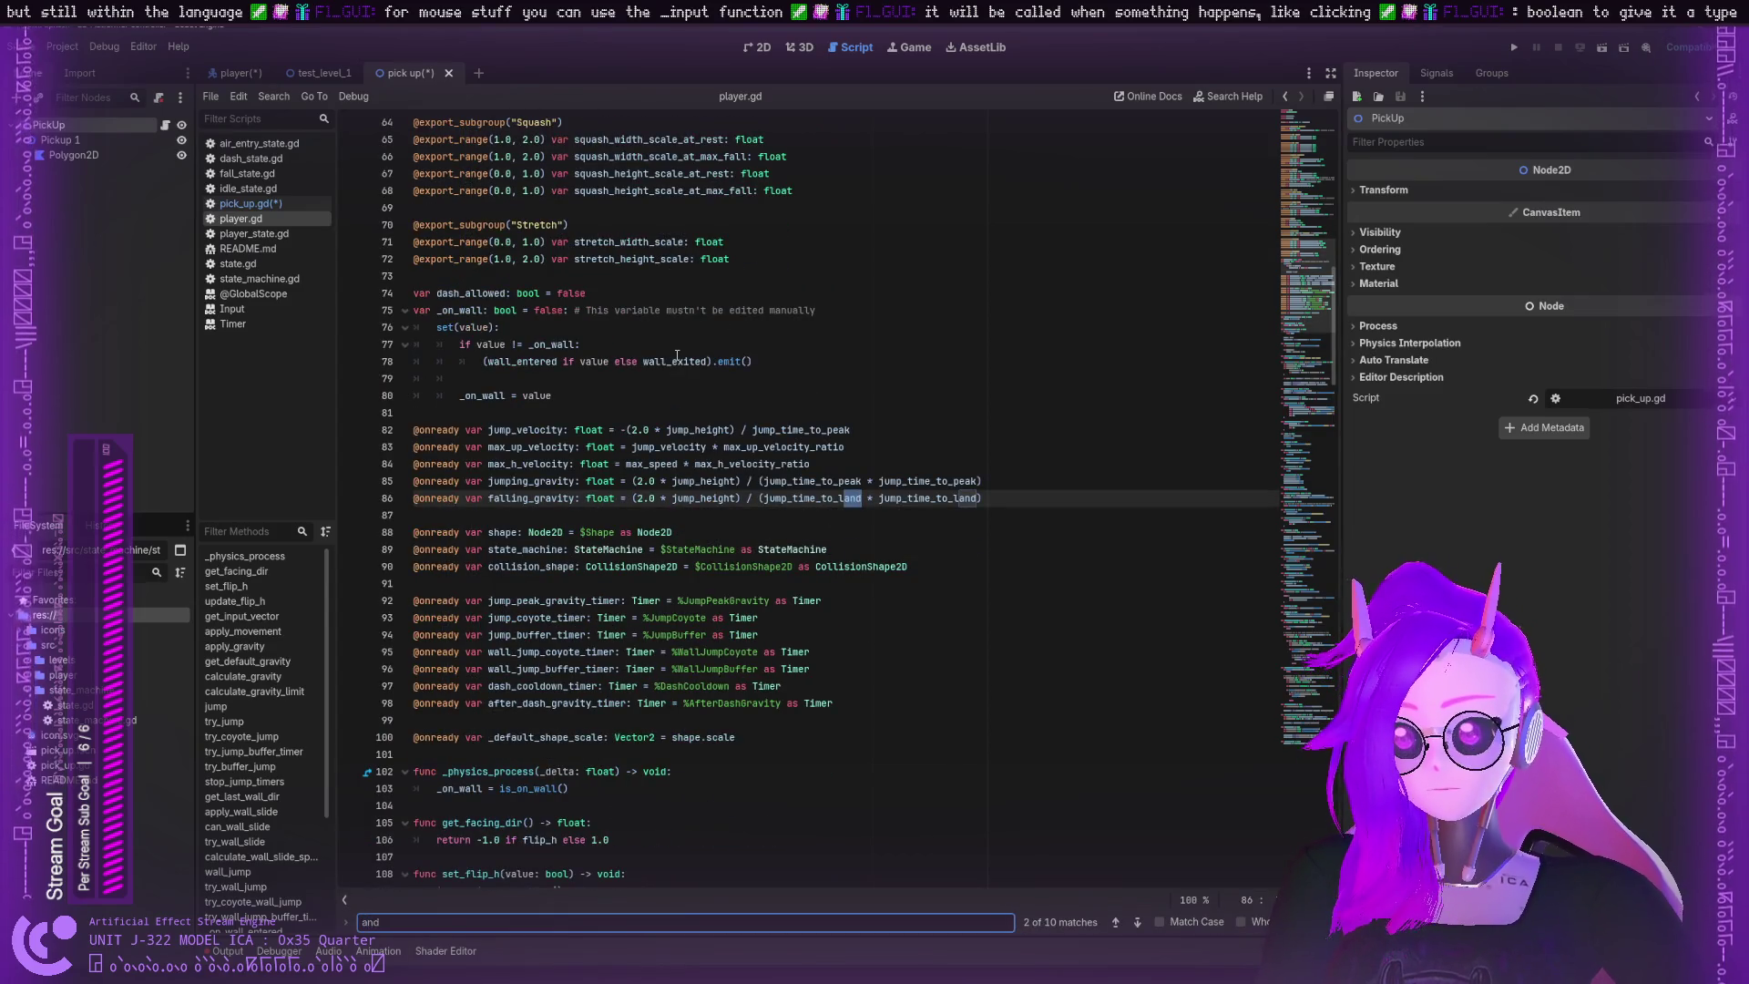
left_click(1137, 922)
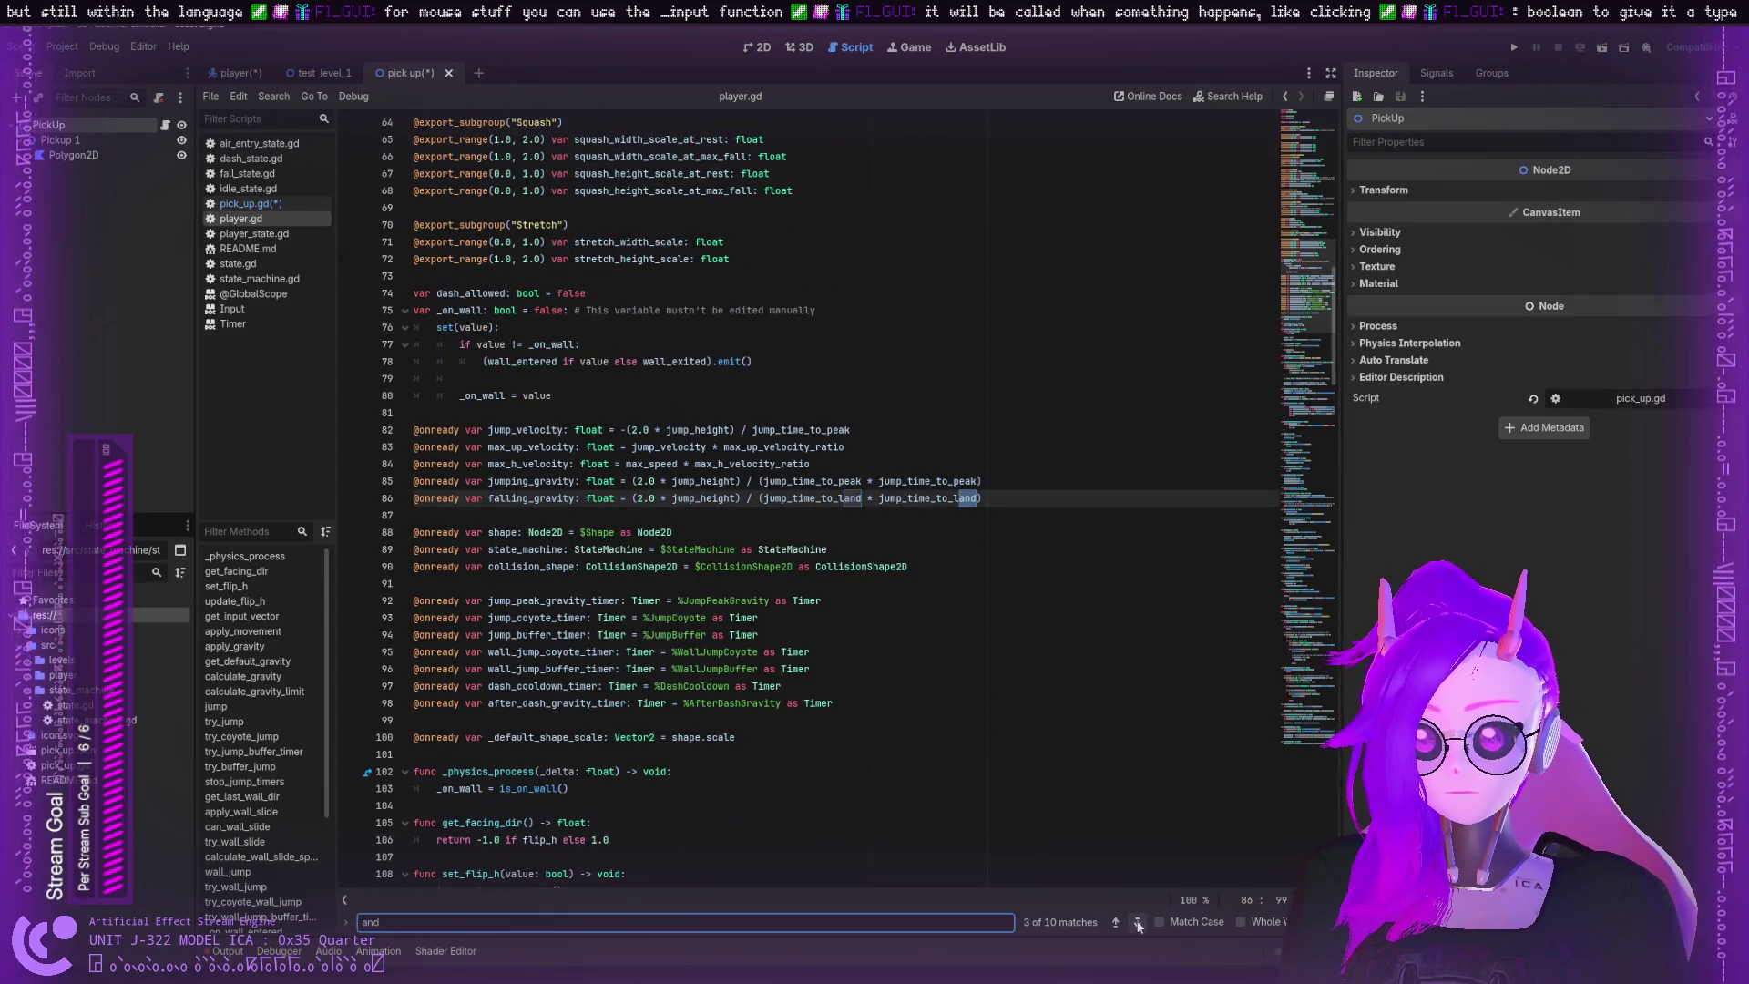
left_click(1137, 922)
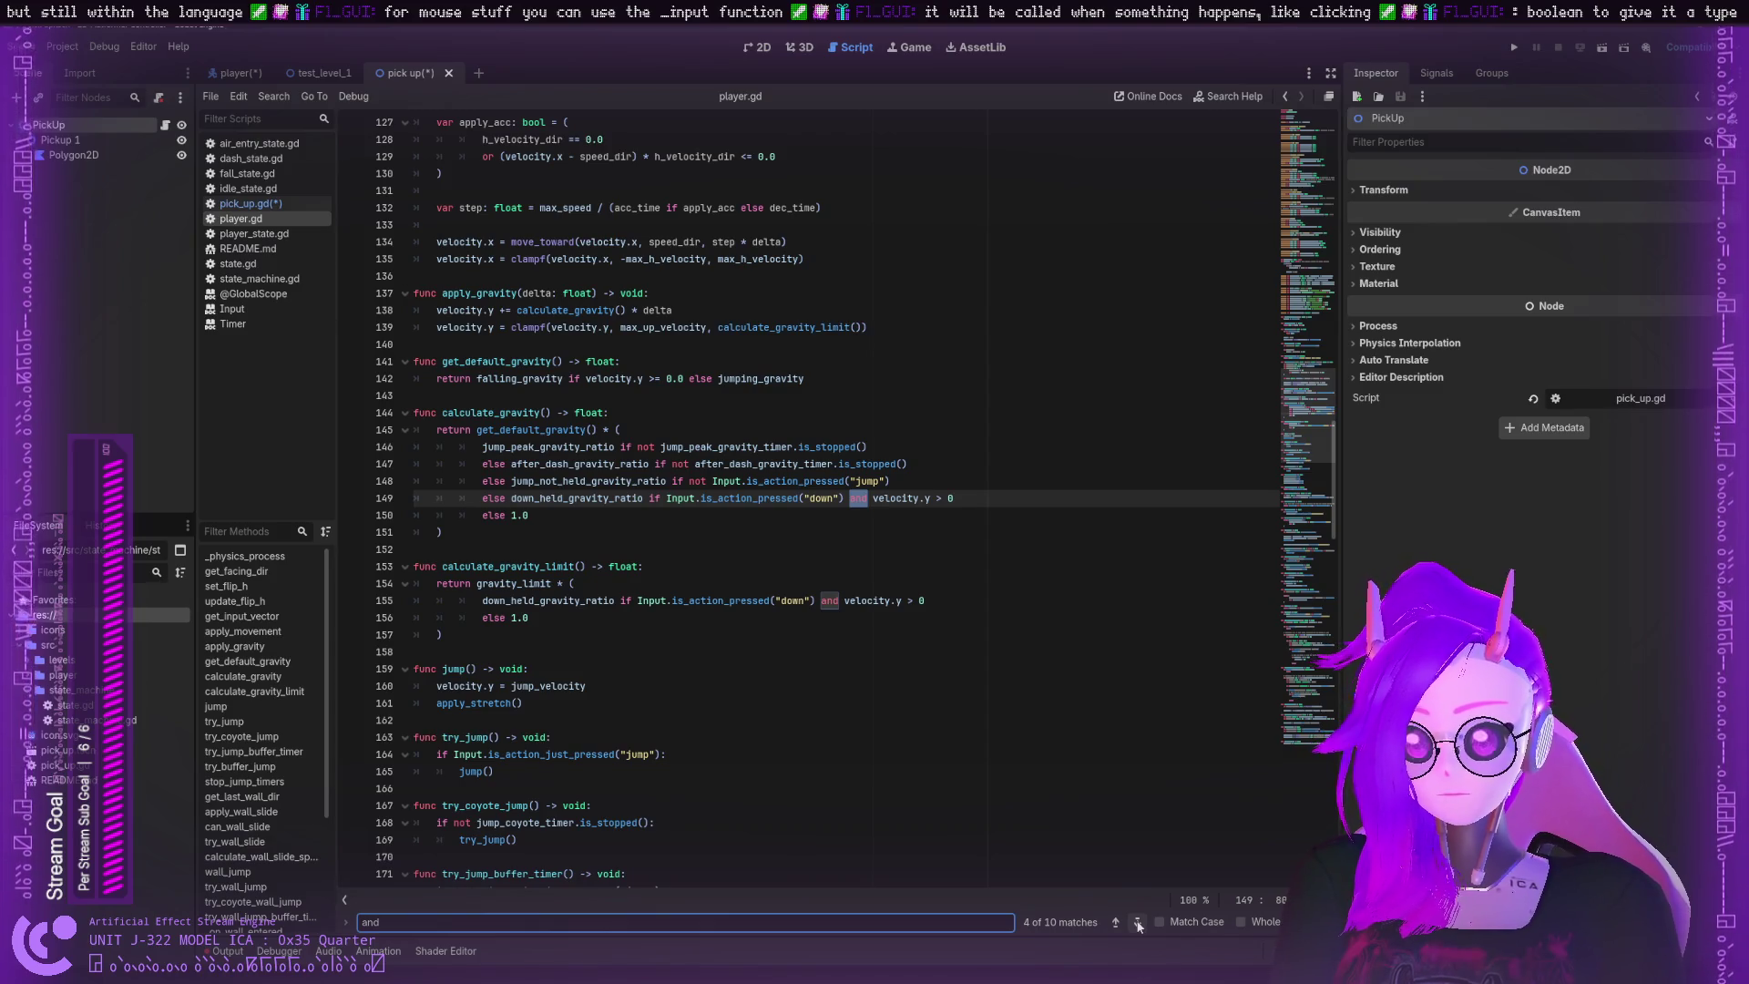
left_click(1137, 922)
left_click(1137, 922)
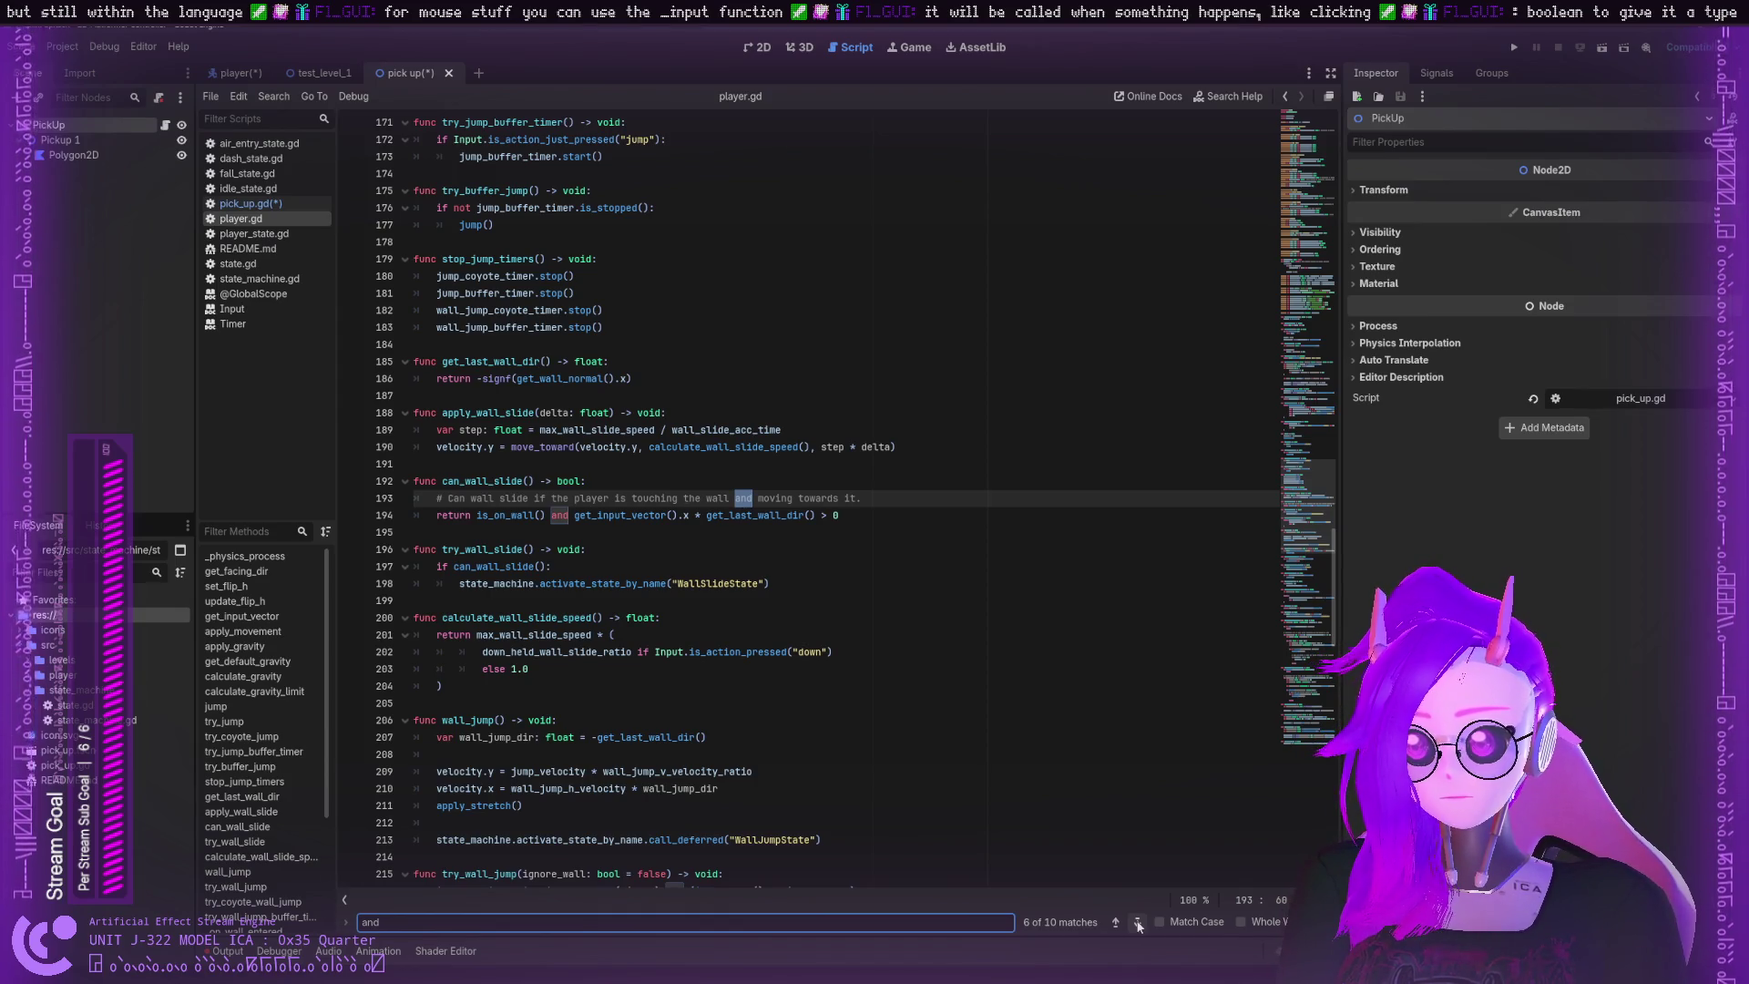
left_click(1137, 922)
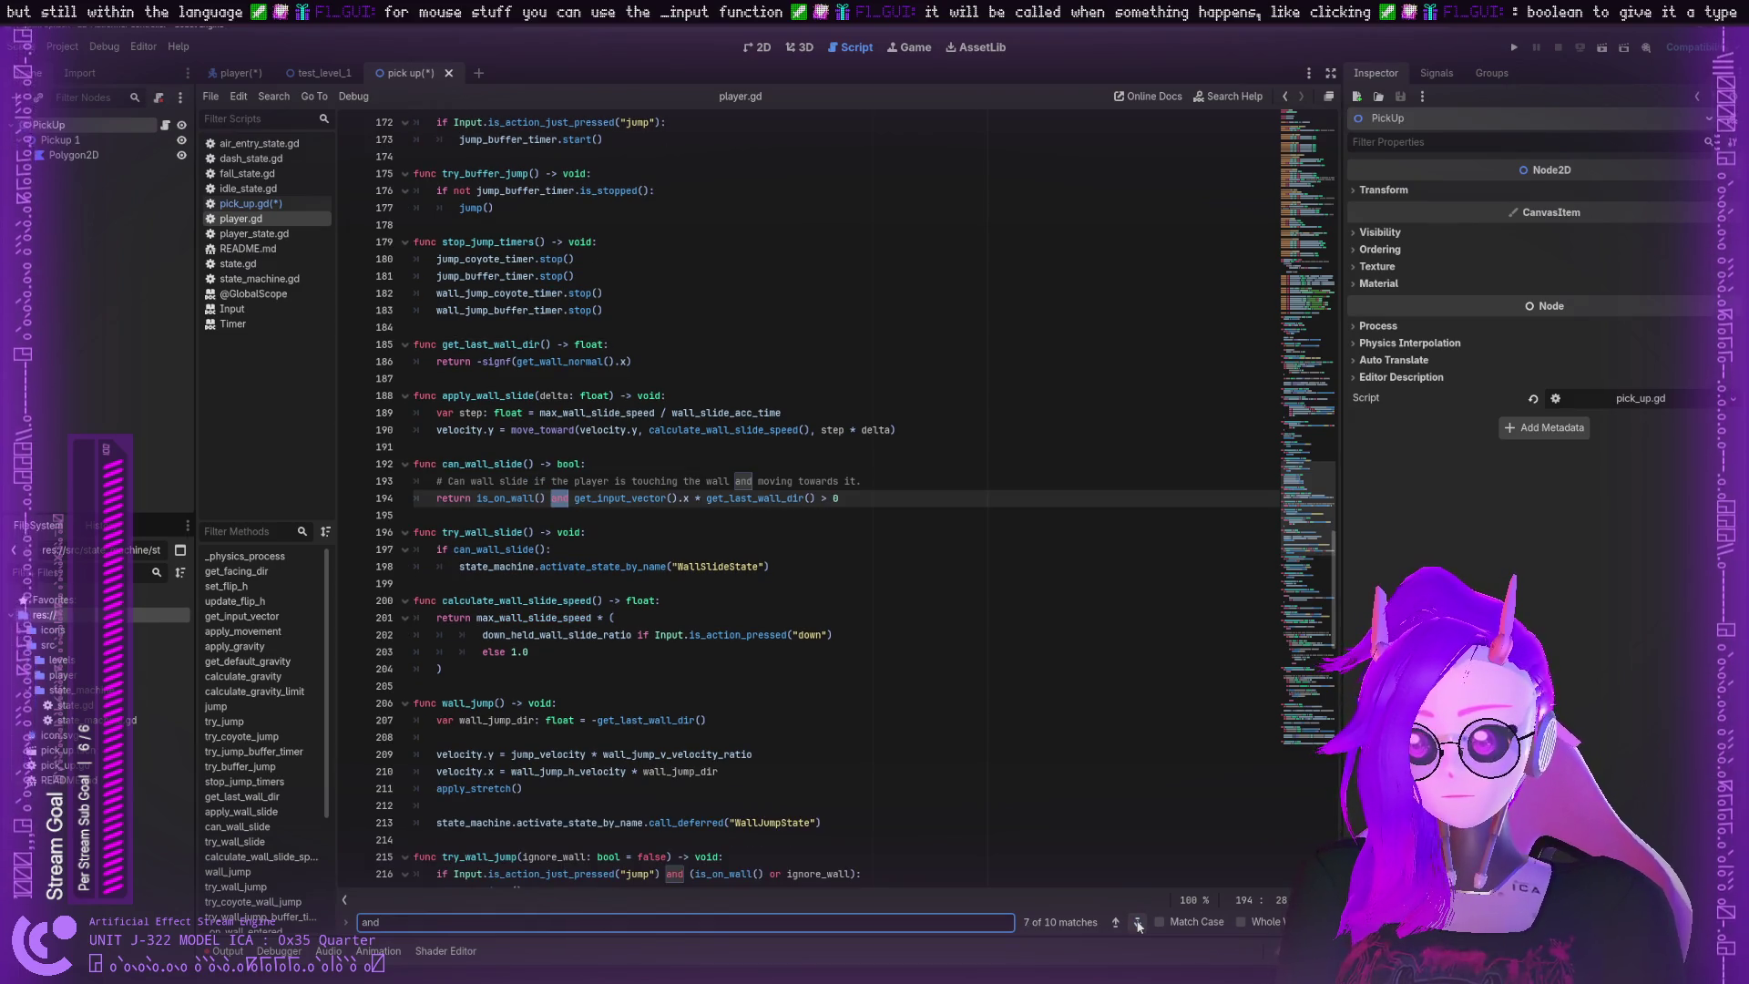
left_click(1137, 922)
left_click(1136, 922)
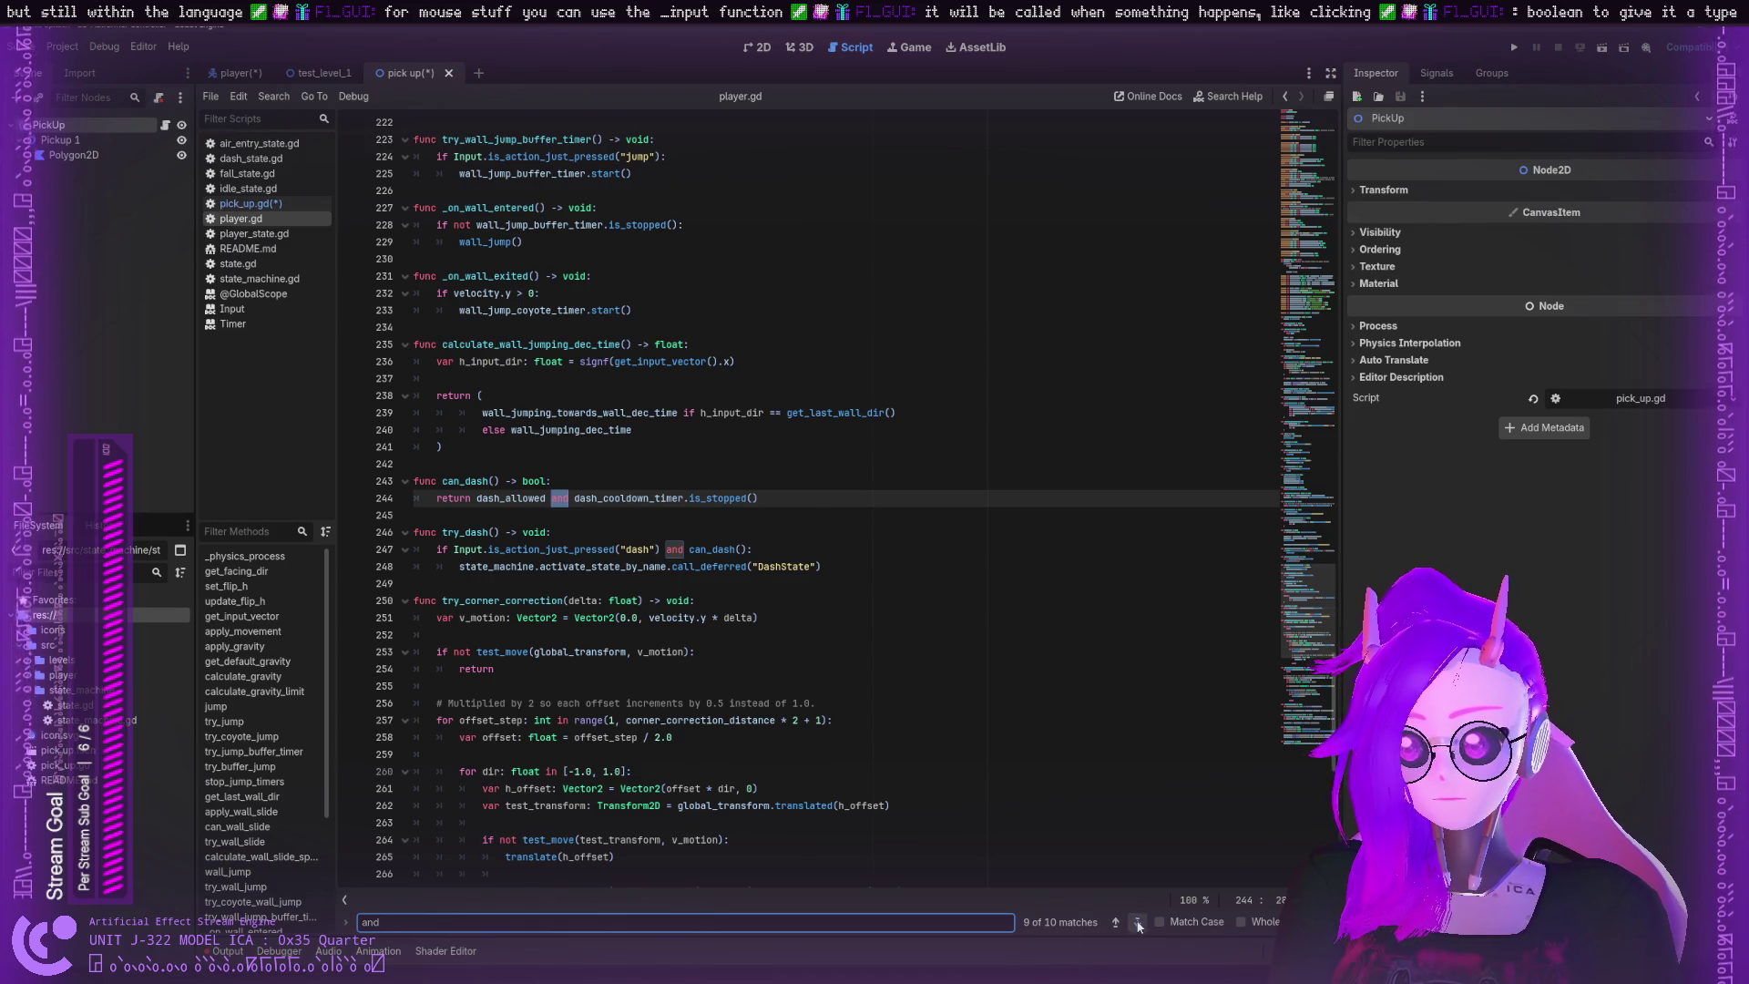
Step: Cycle through the remaining 'and' matches, then return to pick_up.gd
left_click(1136, 923)
left_click(1137, 923)
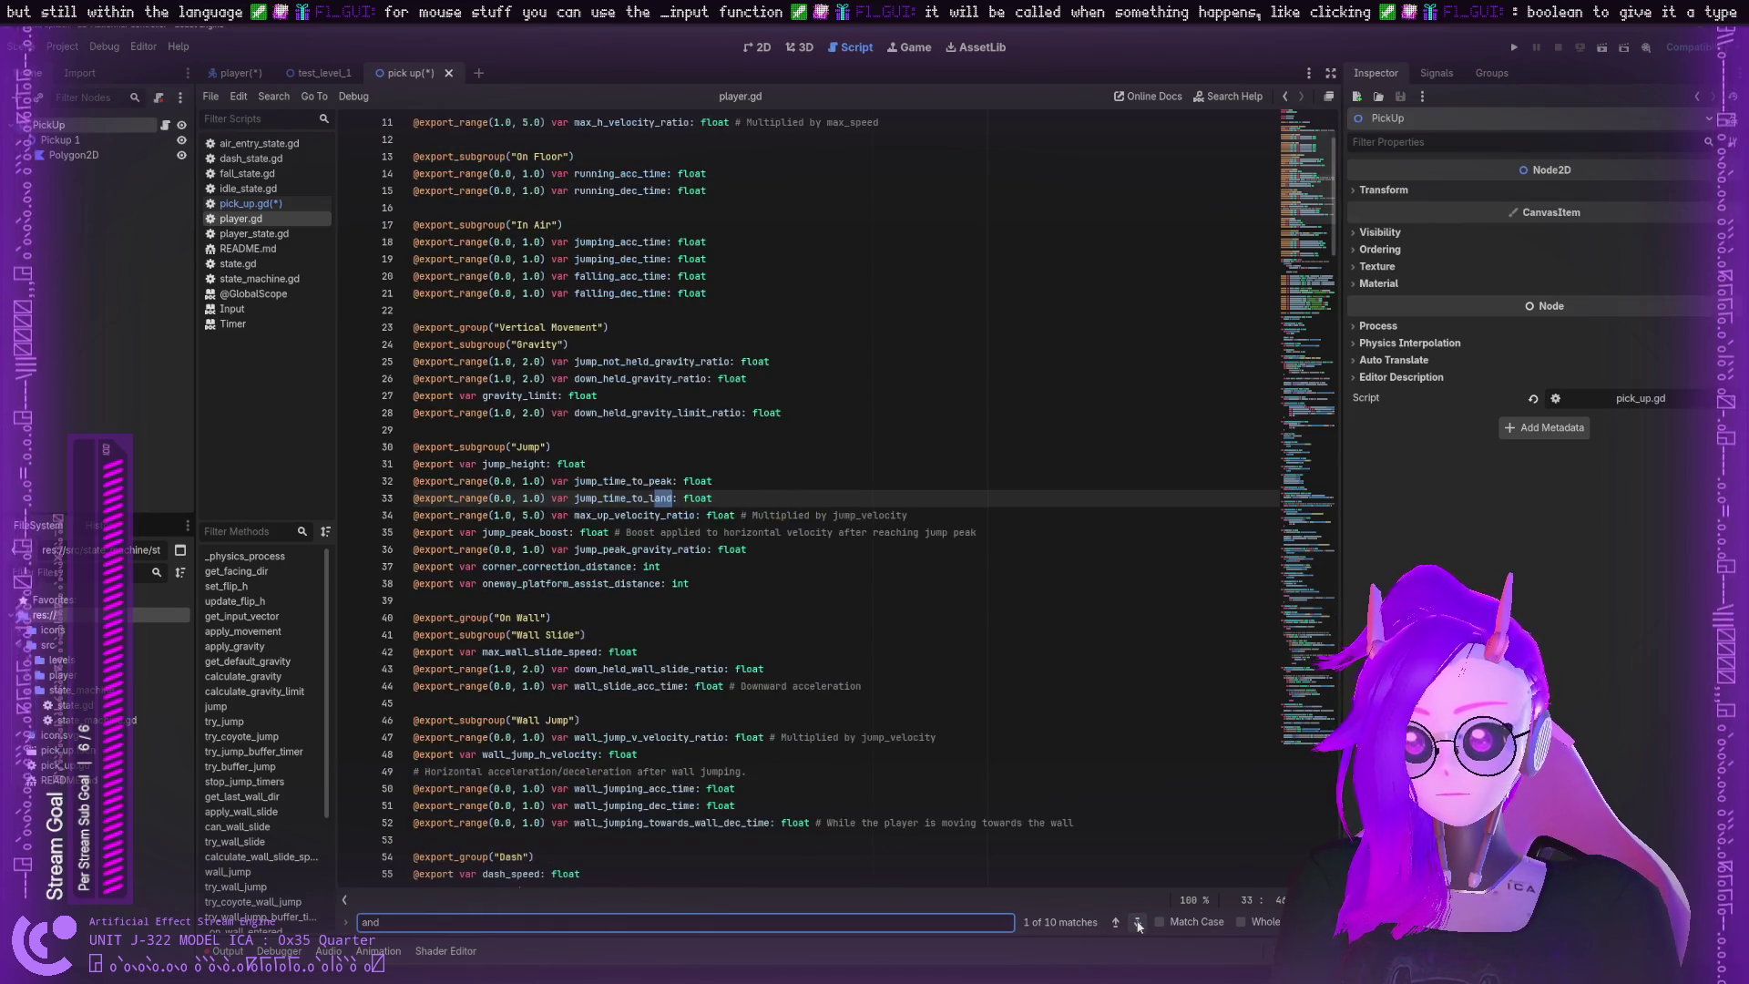
left_click(1137, 922)
left_click(1137, 923)
left_click(1137, 923)
left_click(1137, 923)
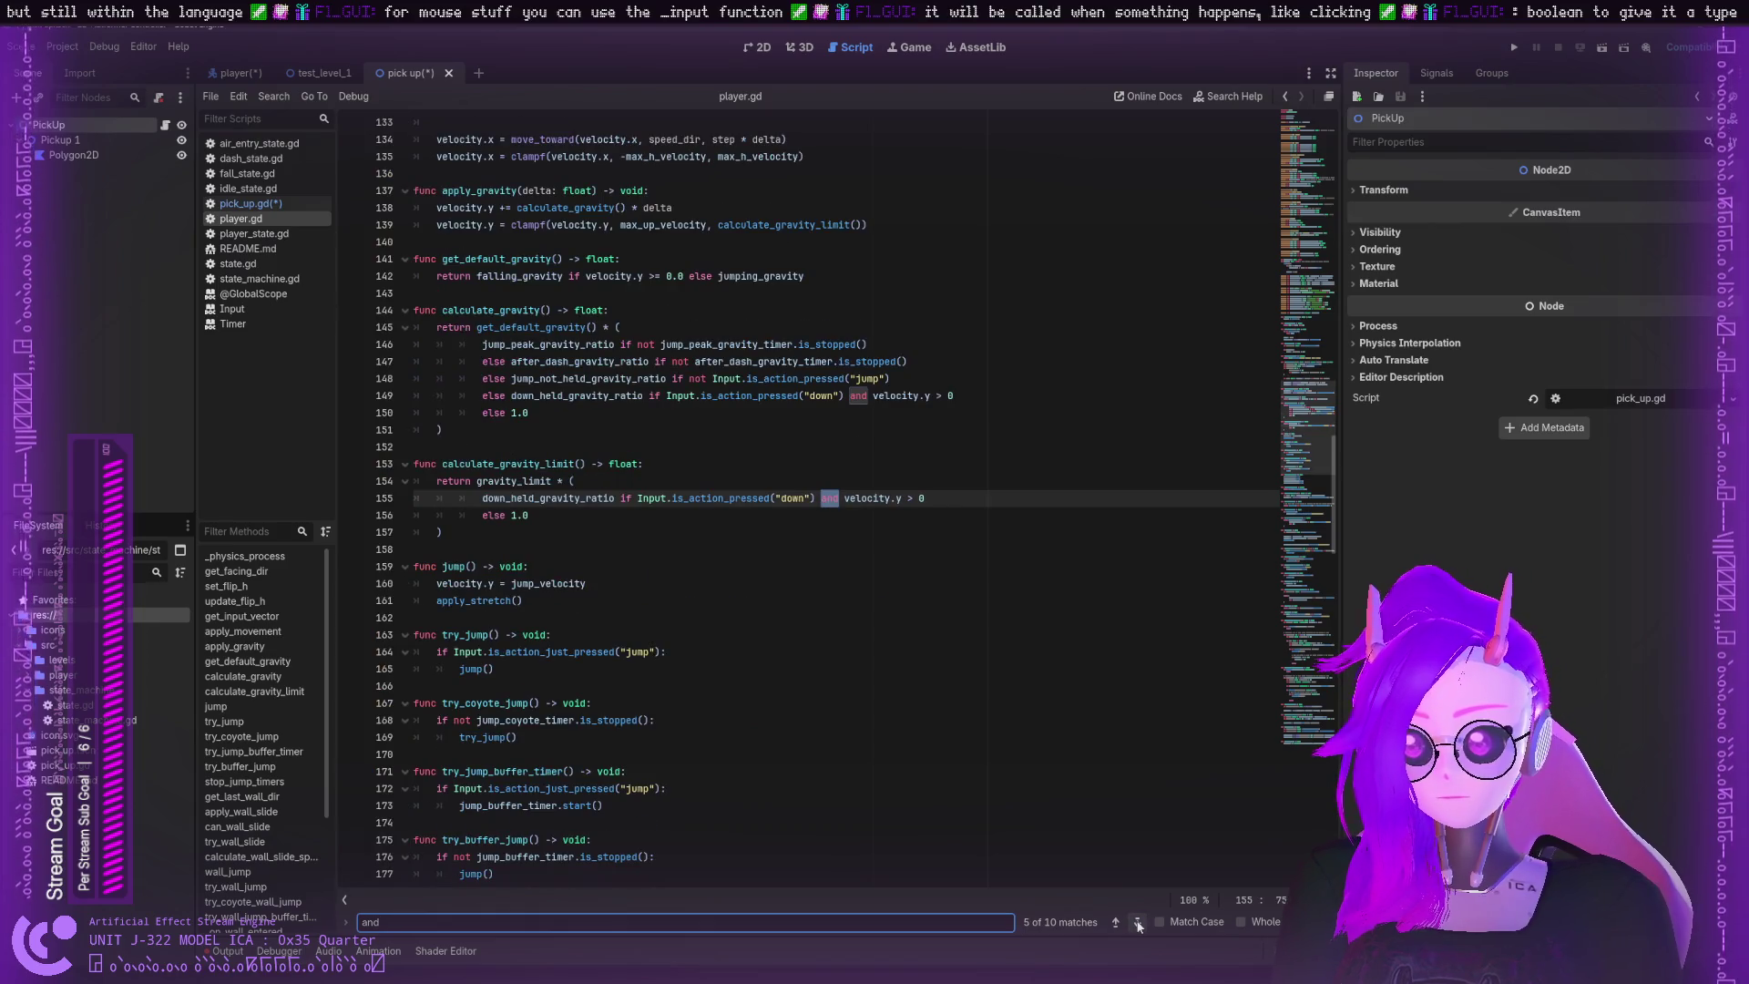
left_click(1136, 923)
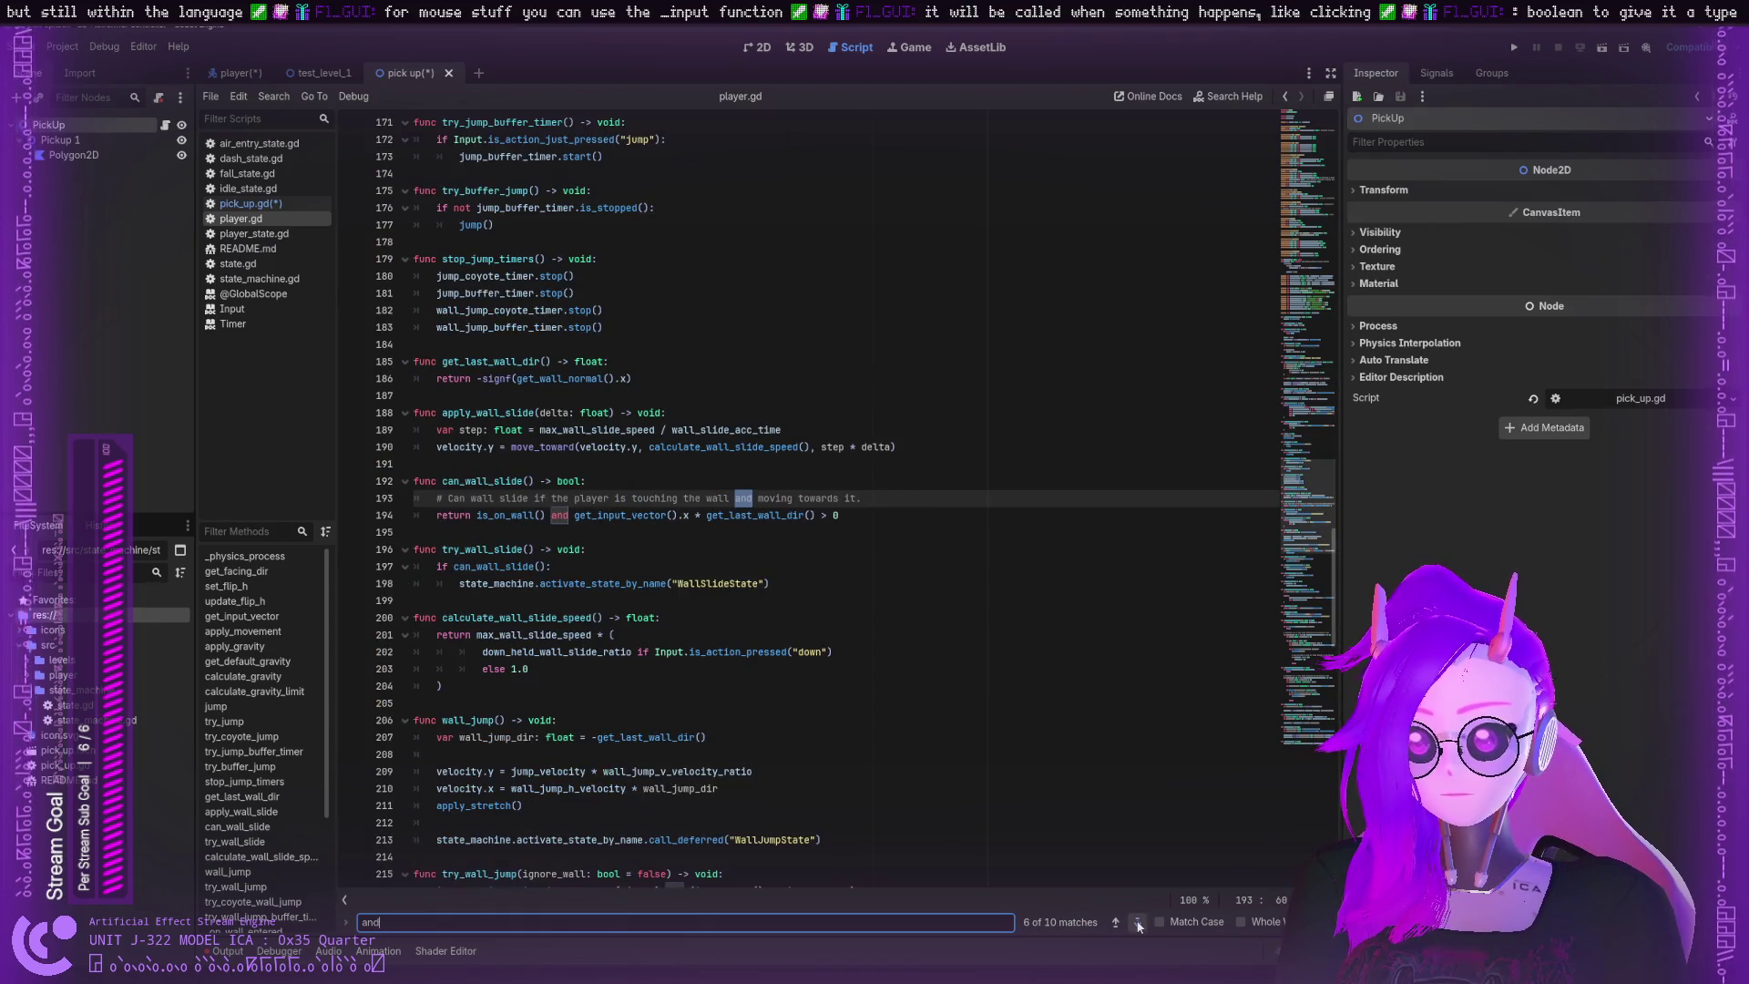
left_click(1137, 923)
left_click(1137, 923)
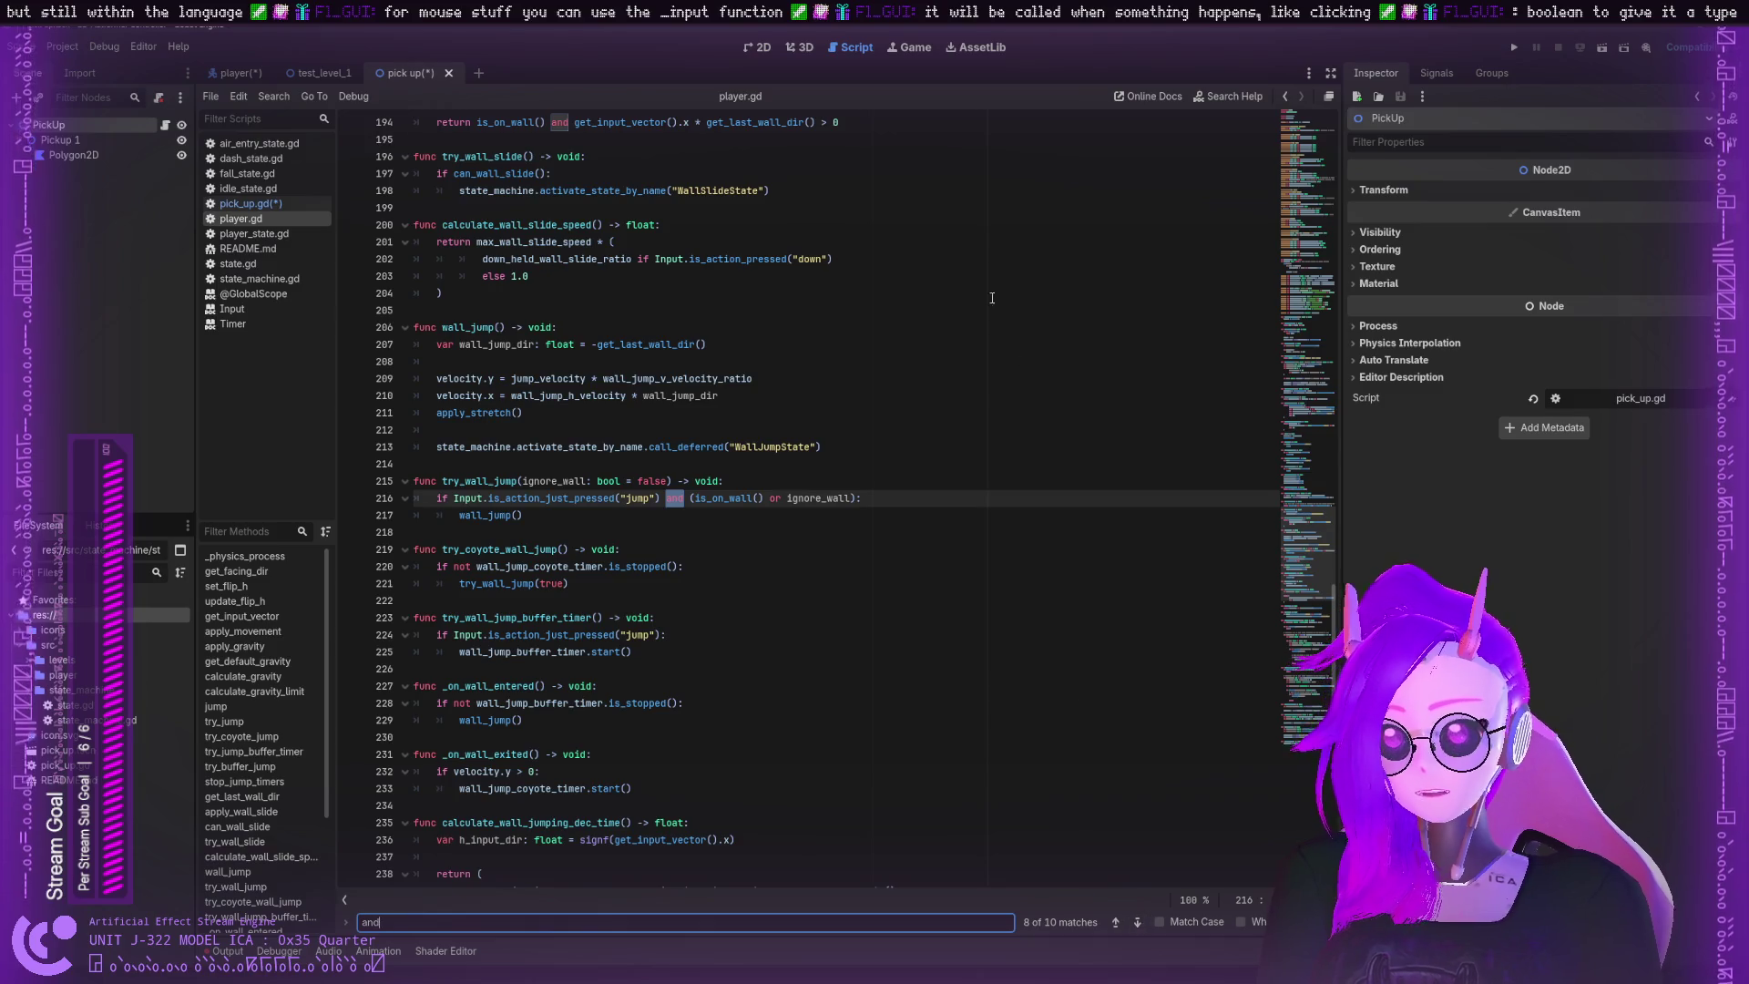
left_click(246, 203)
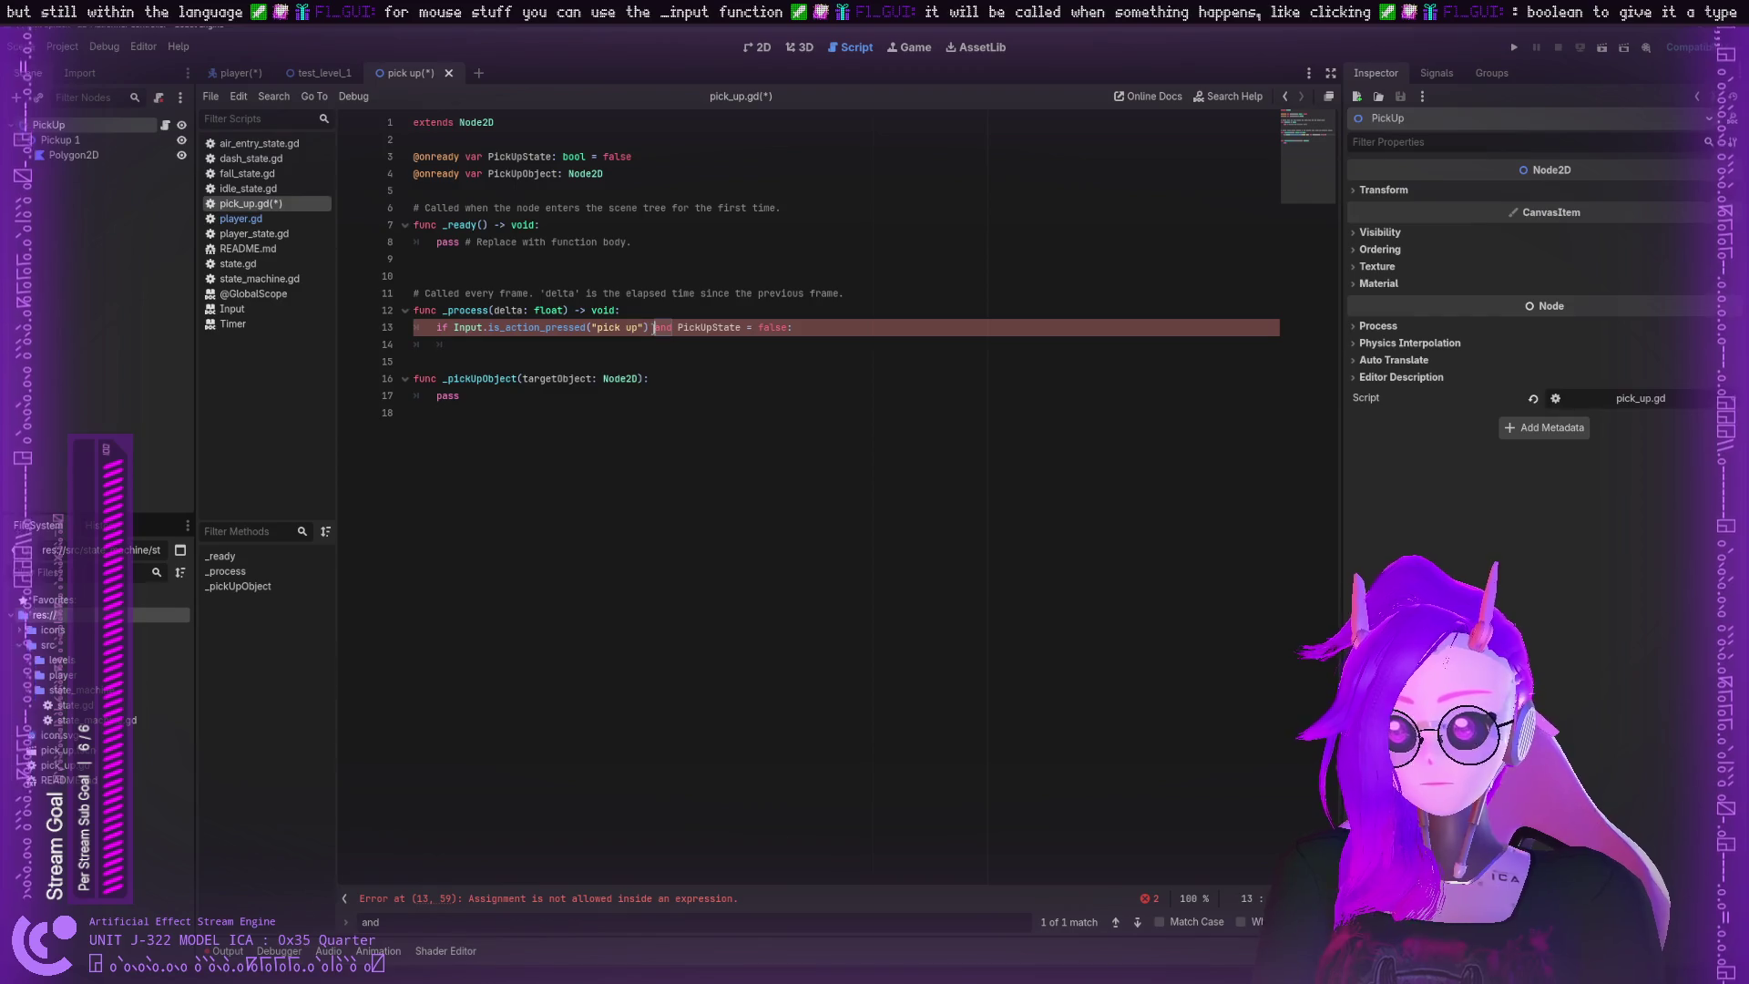
Step: Cut line 13 back to if Input.is_action_pressed("pick up"): and open an indented line below
left_click_drag(655, 327, 672, 327)
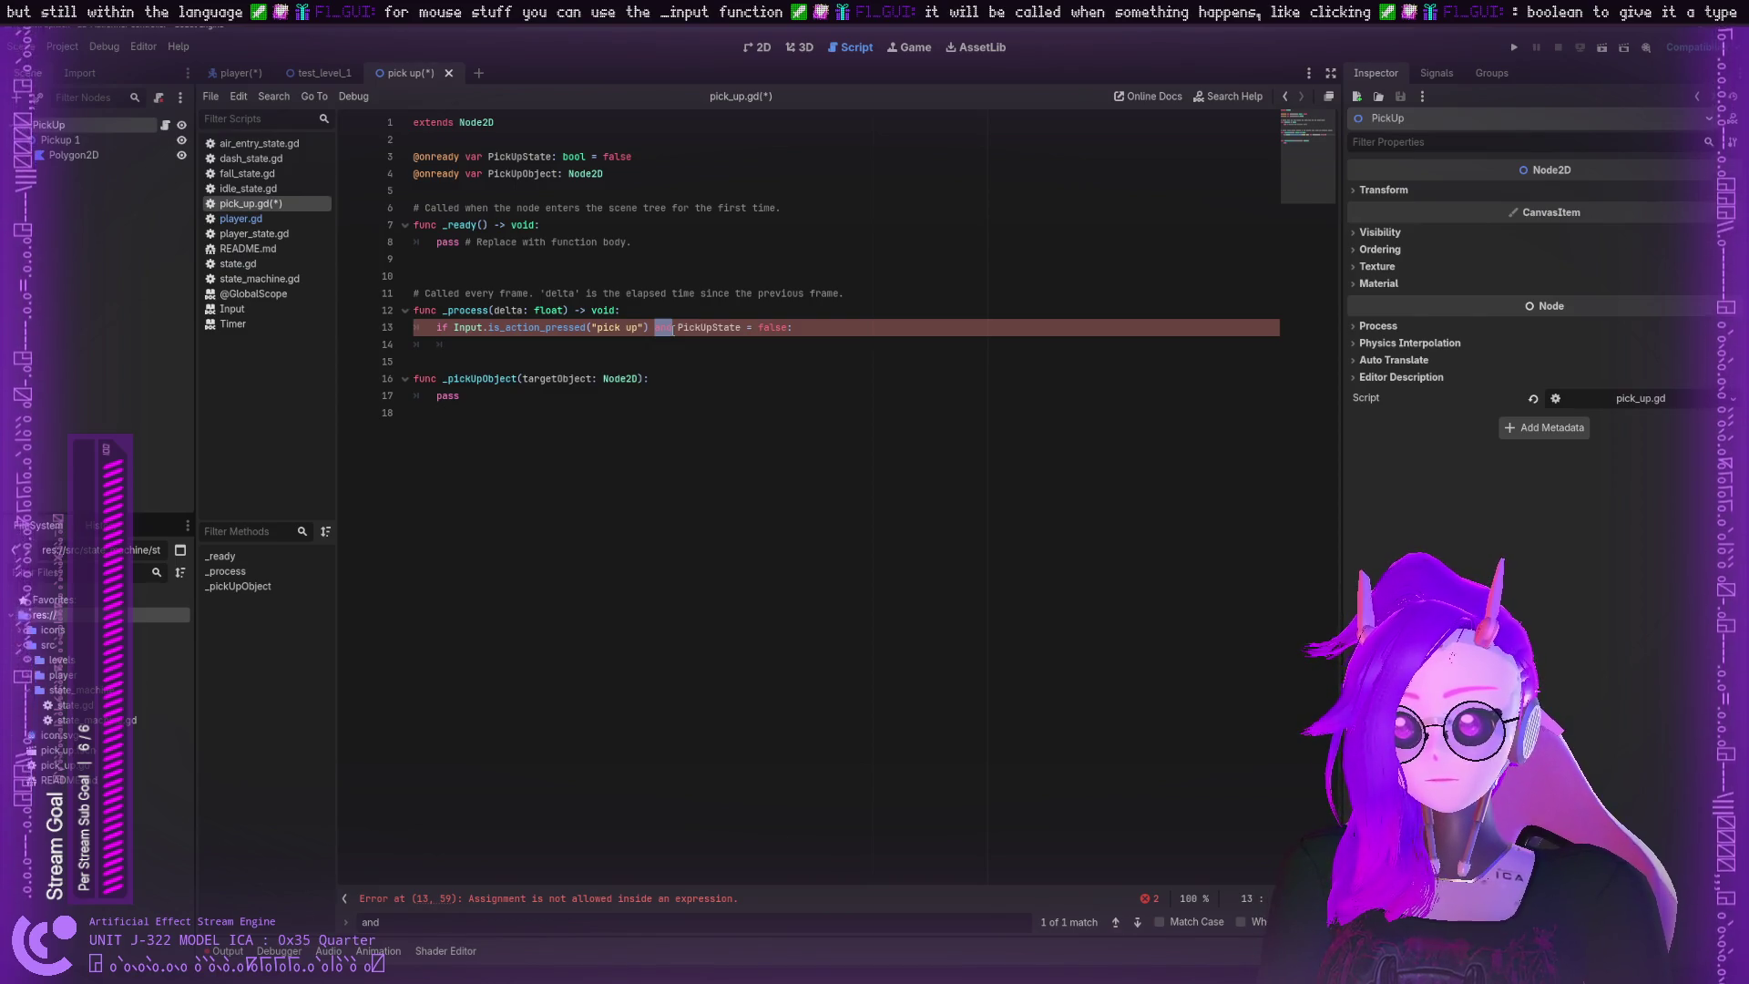
key("BackSpace")
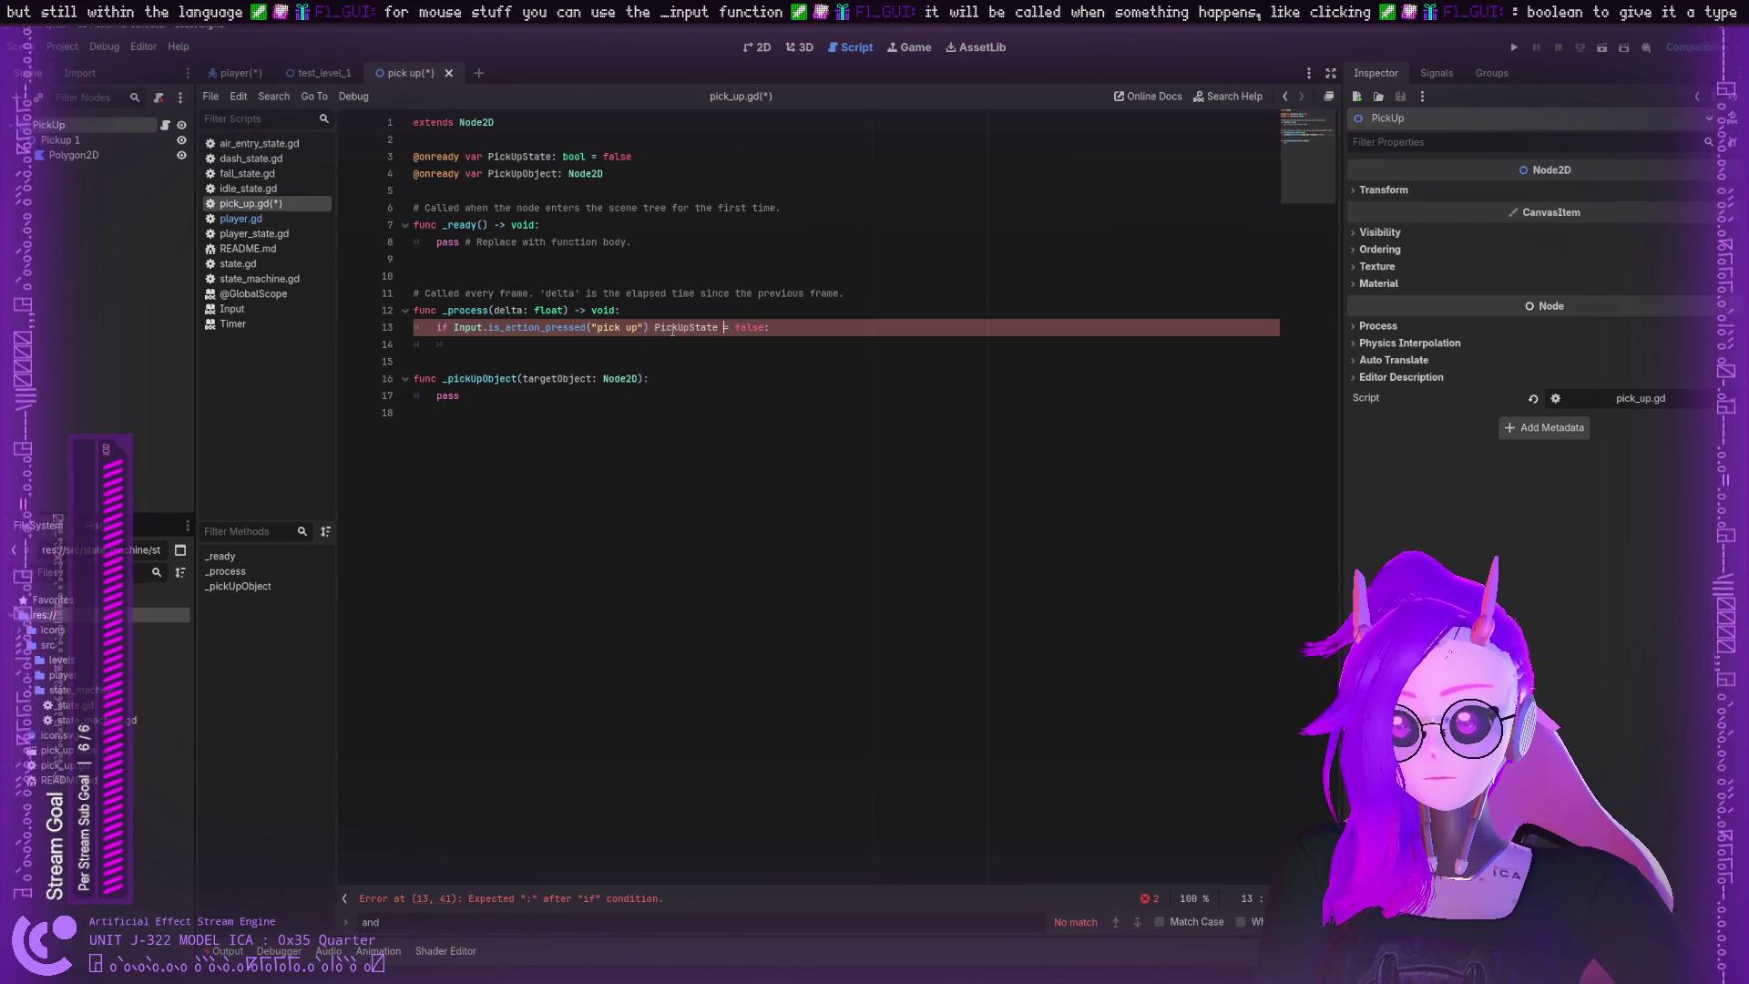
key("End")
key("BackSpace")
key("BackSpace")
key("BackSpace")
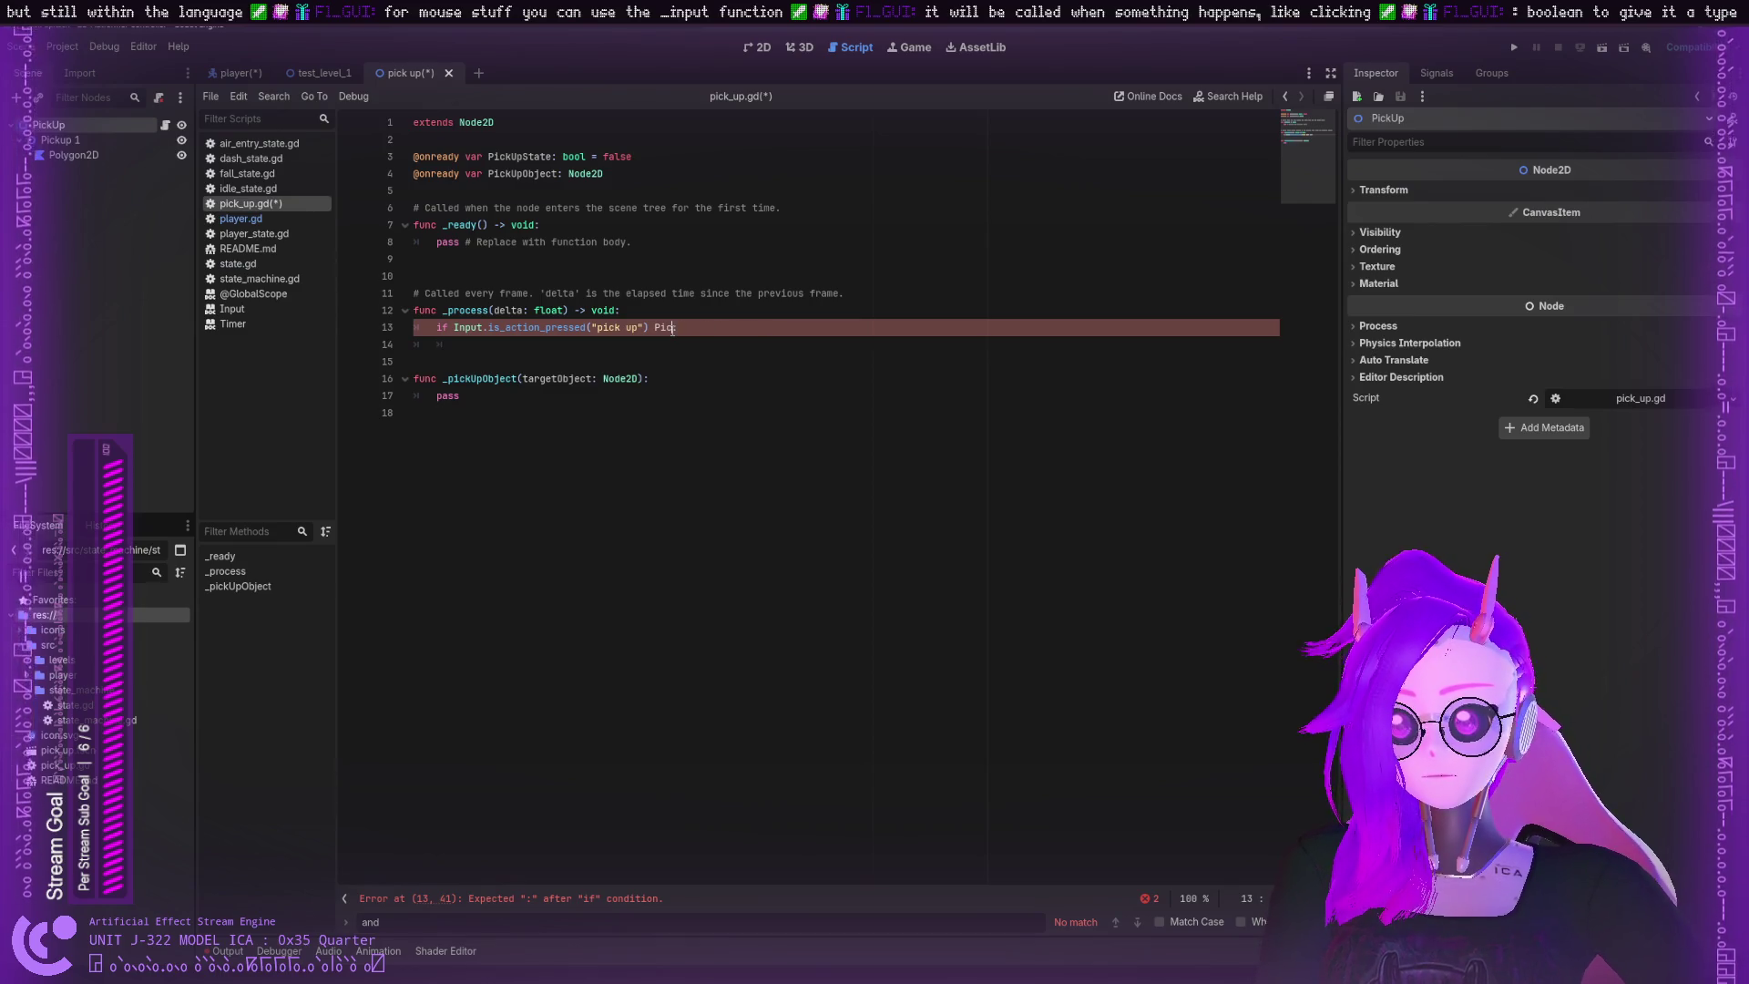
key("BackSpace")
type(":")
key("Return")
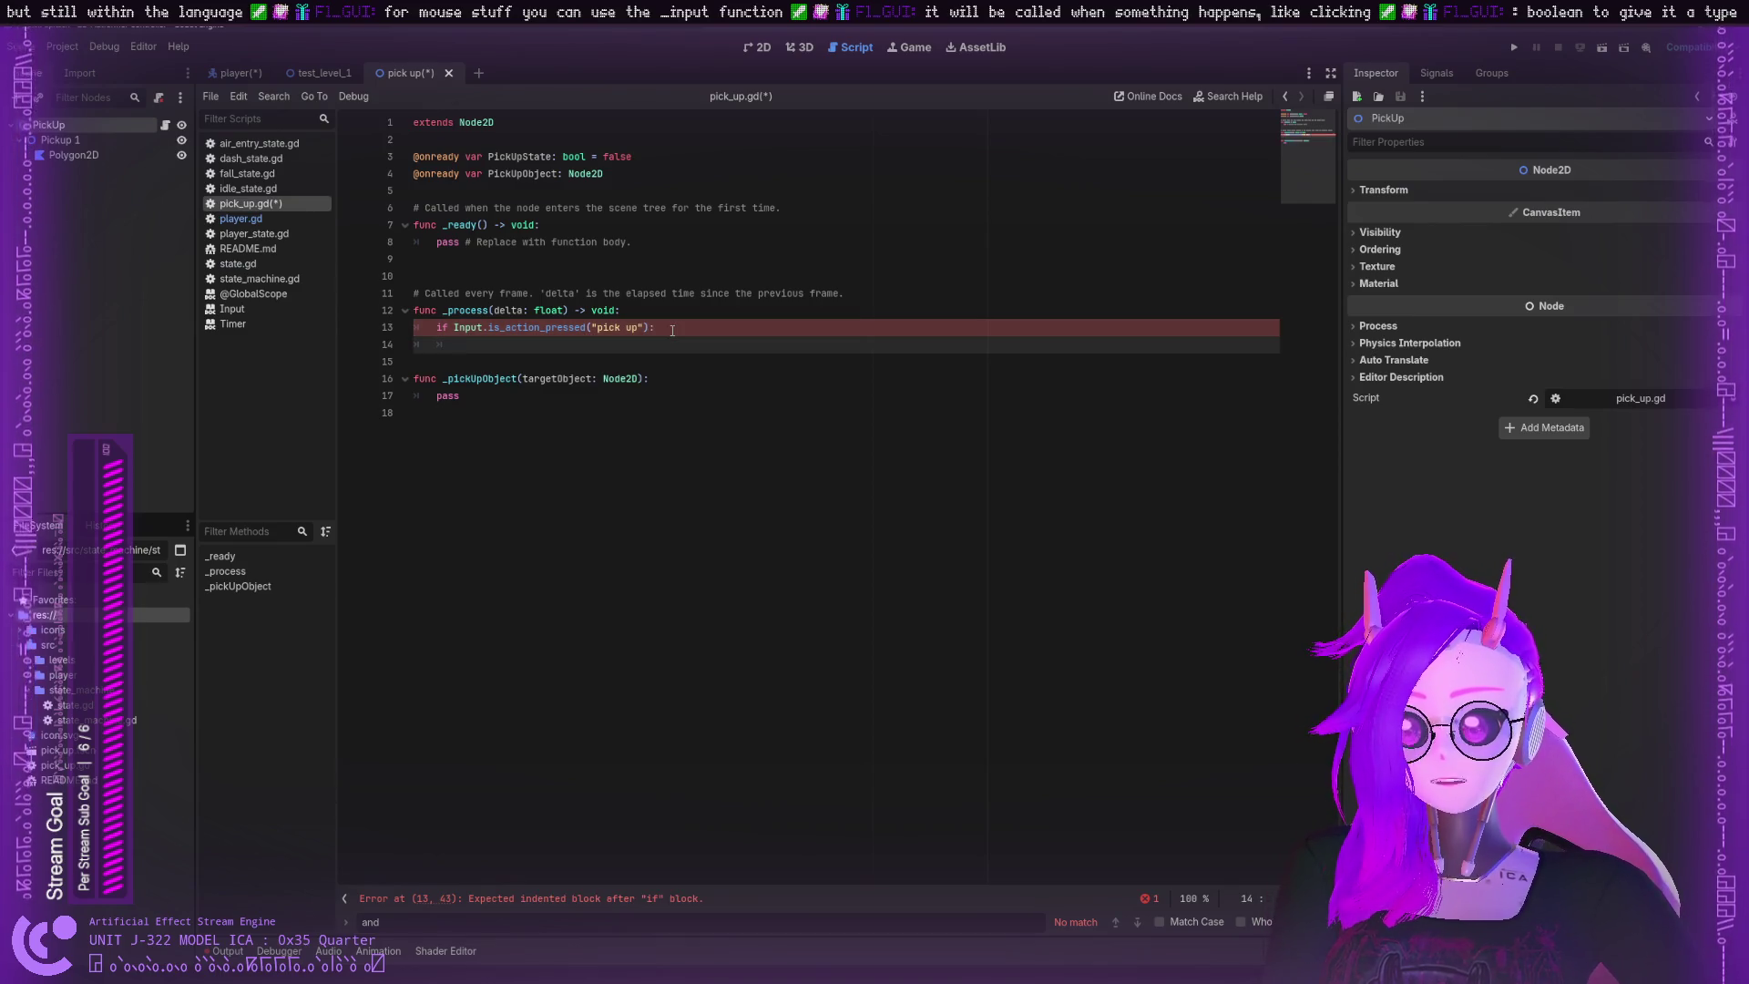
Step: Write a nested 'if PickUpState == false:' check on line 14
type("if")
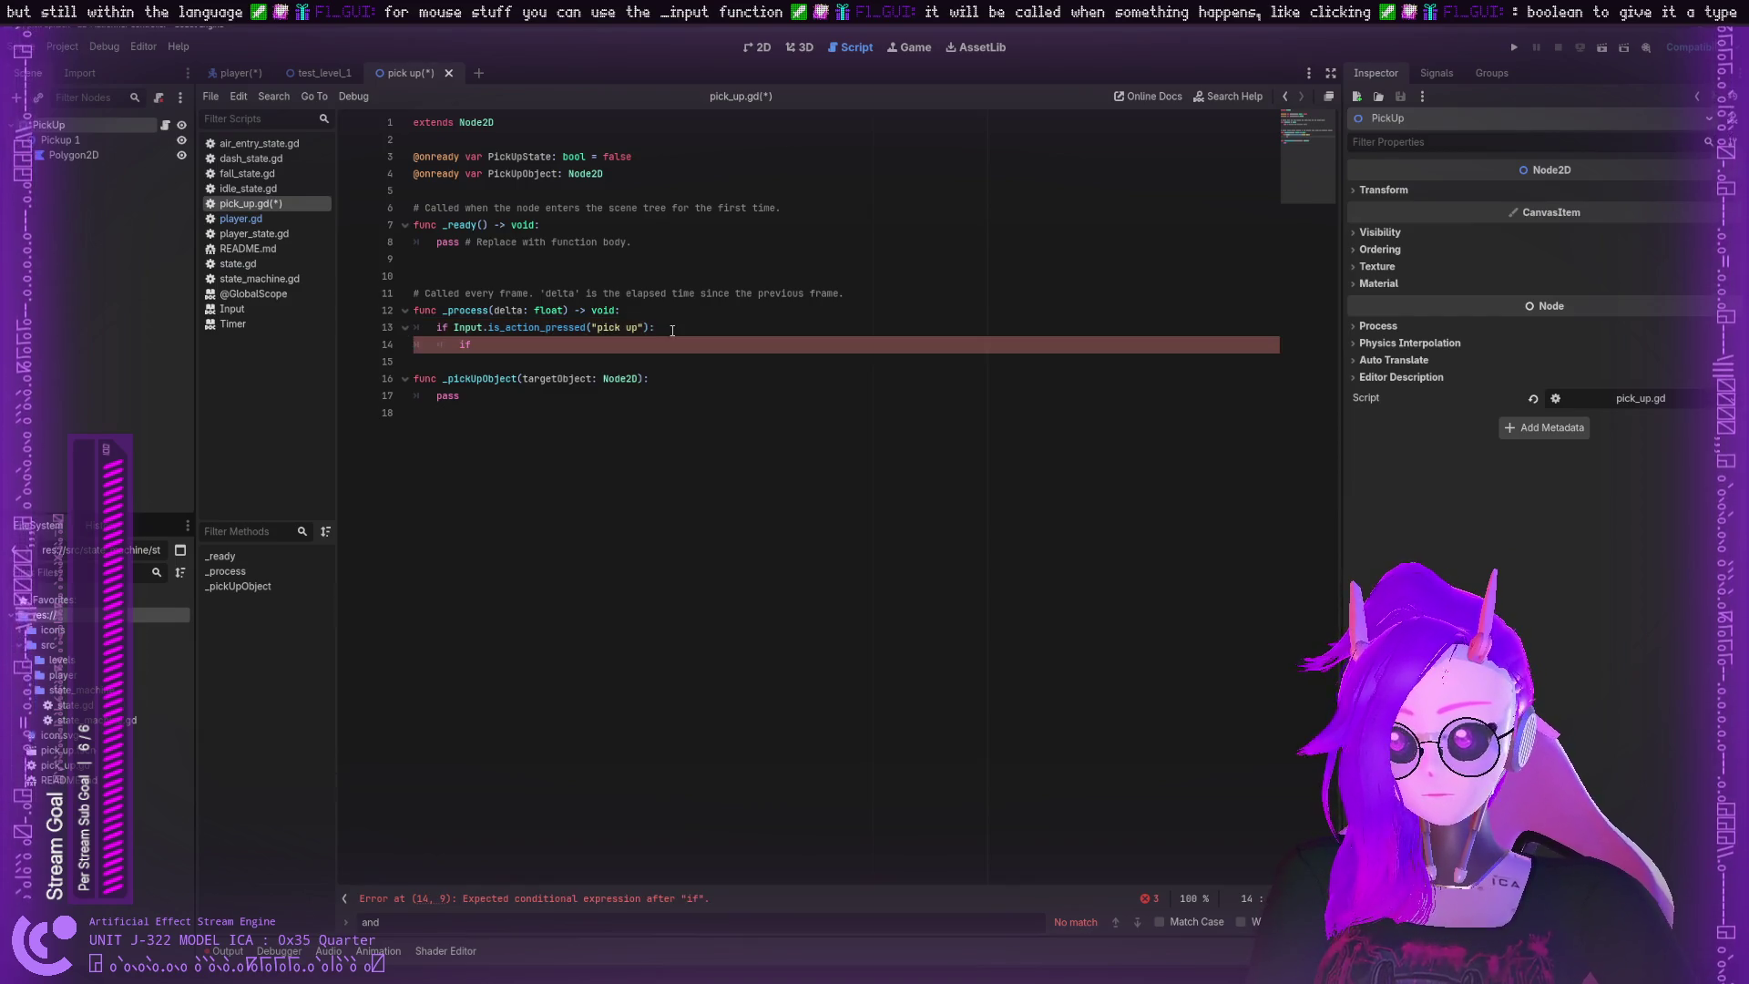
type("PickUp")
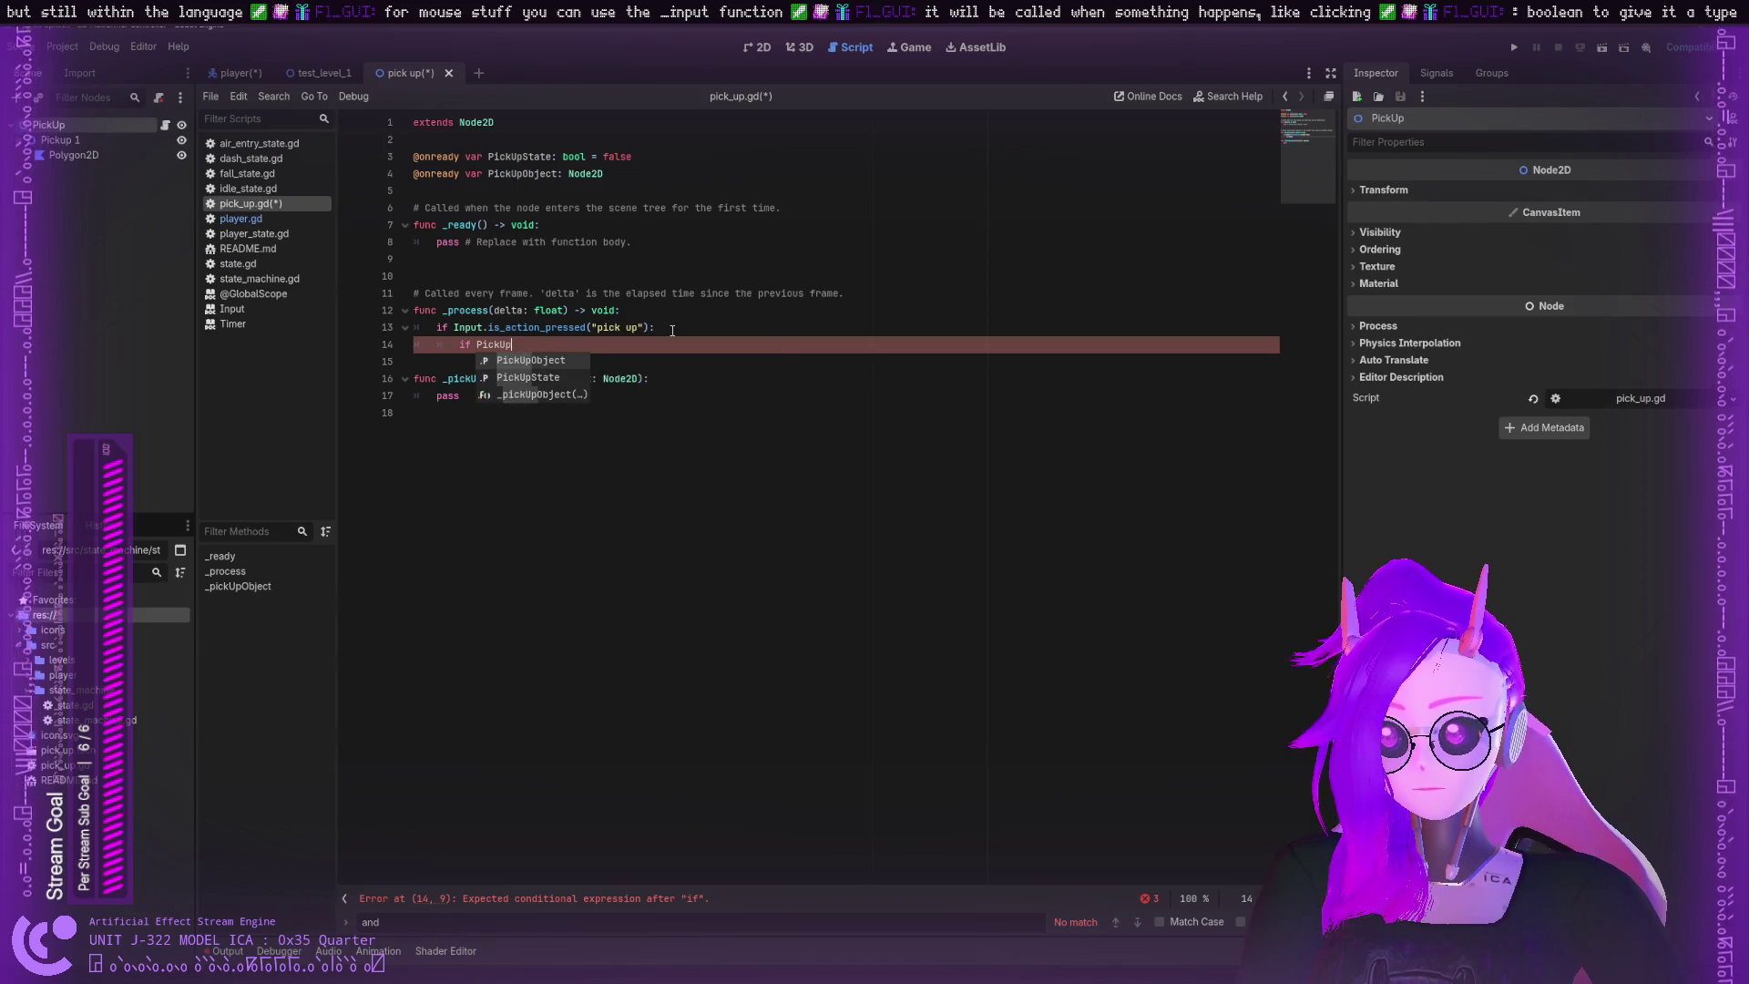
type("State")
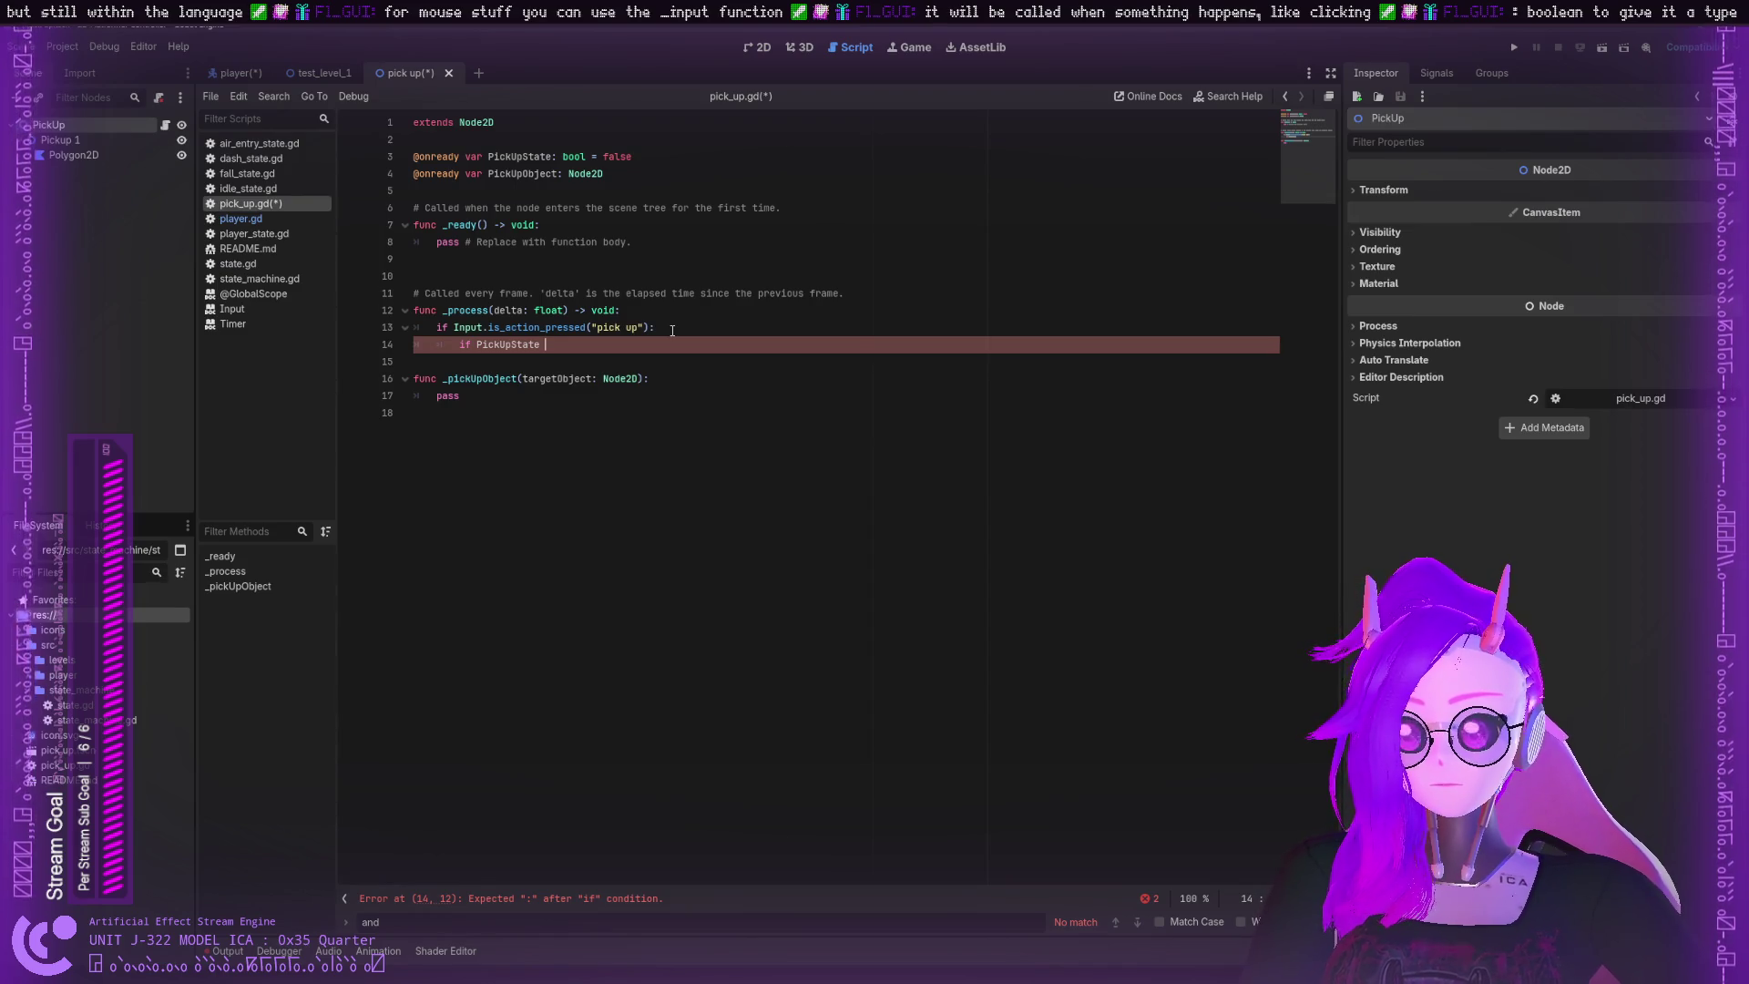
type(" f")
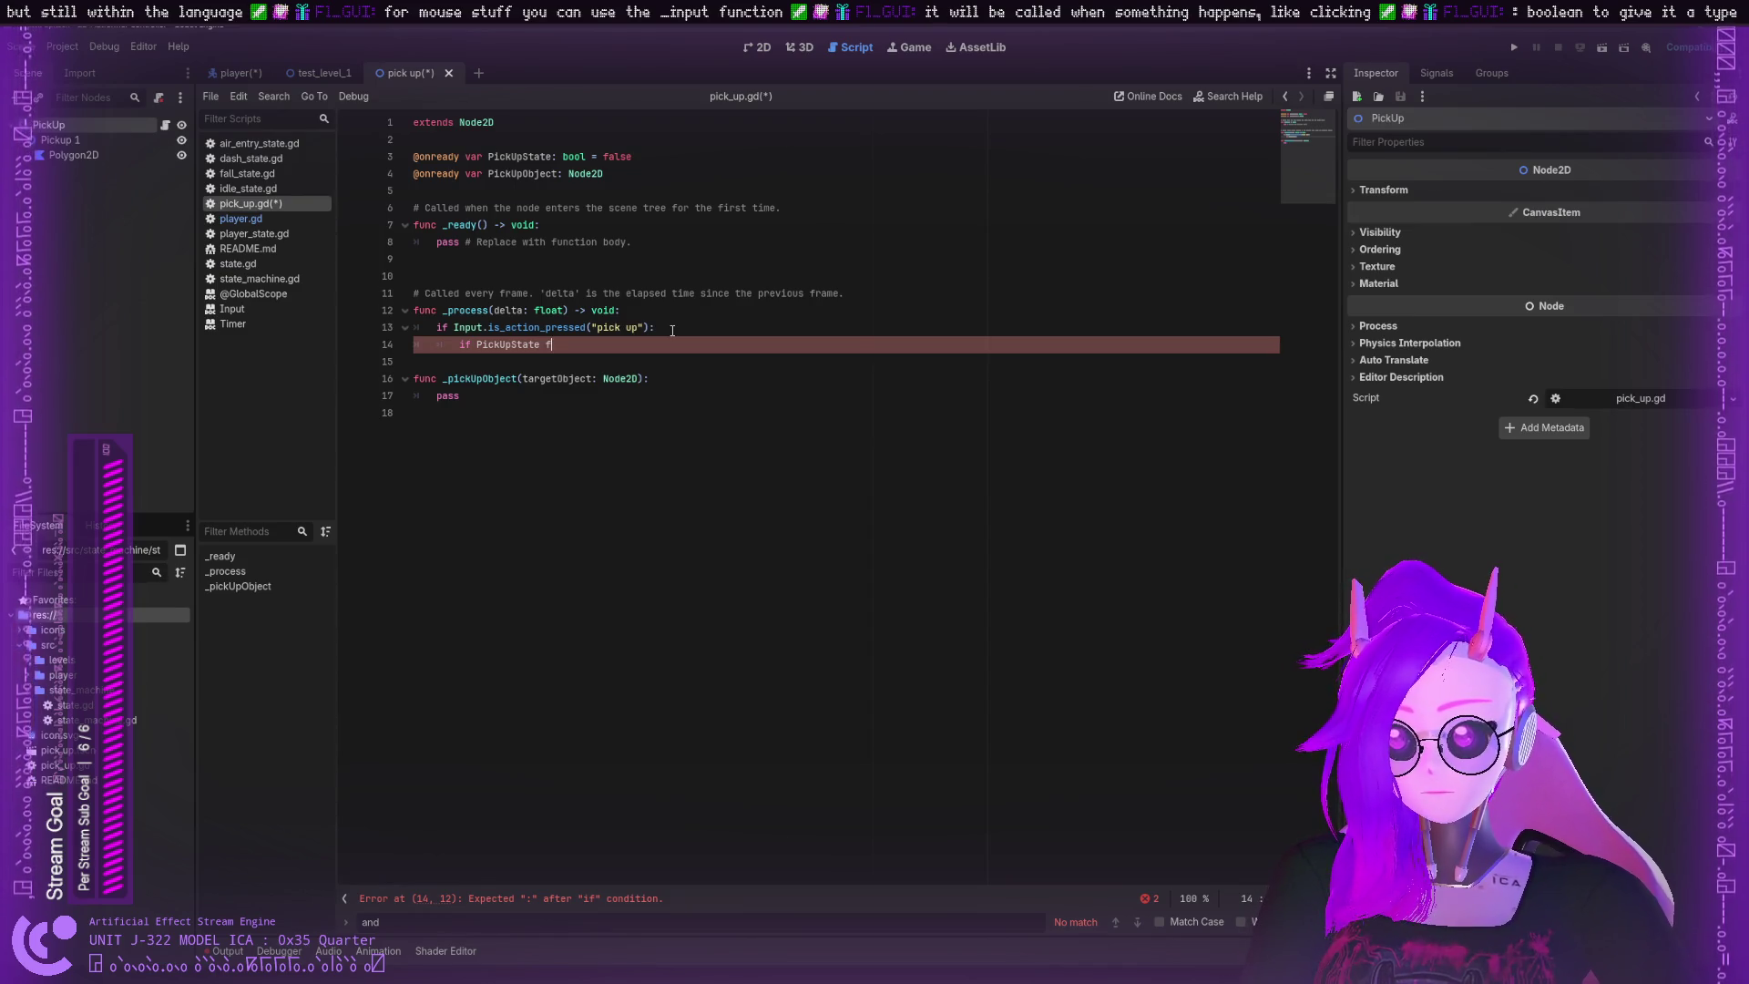
type("alse ")
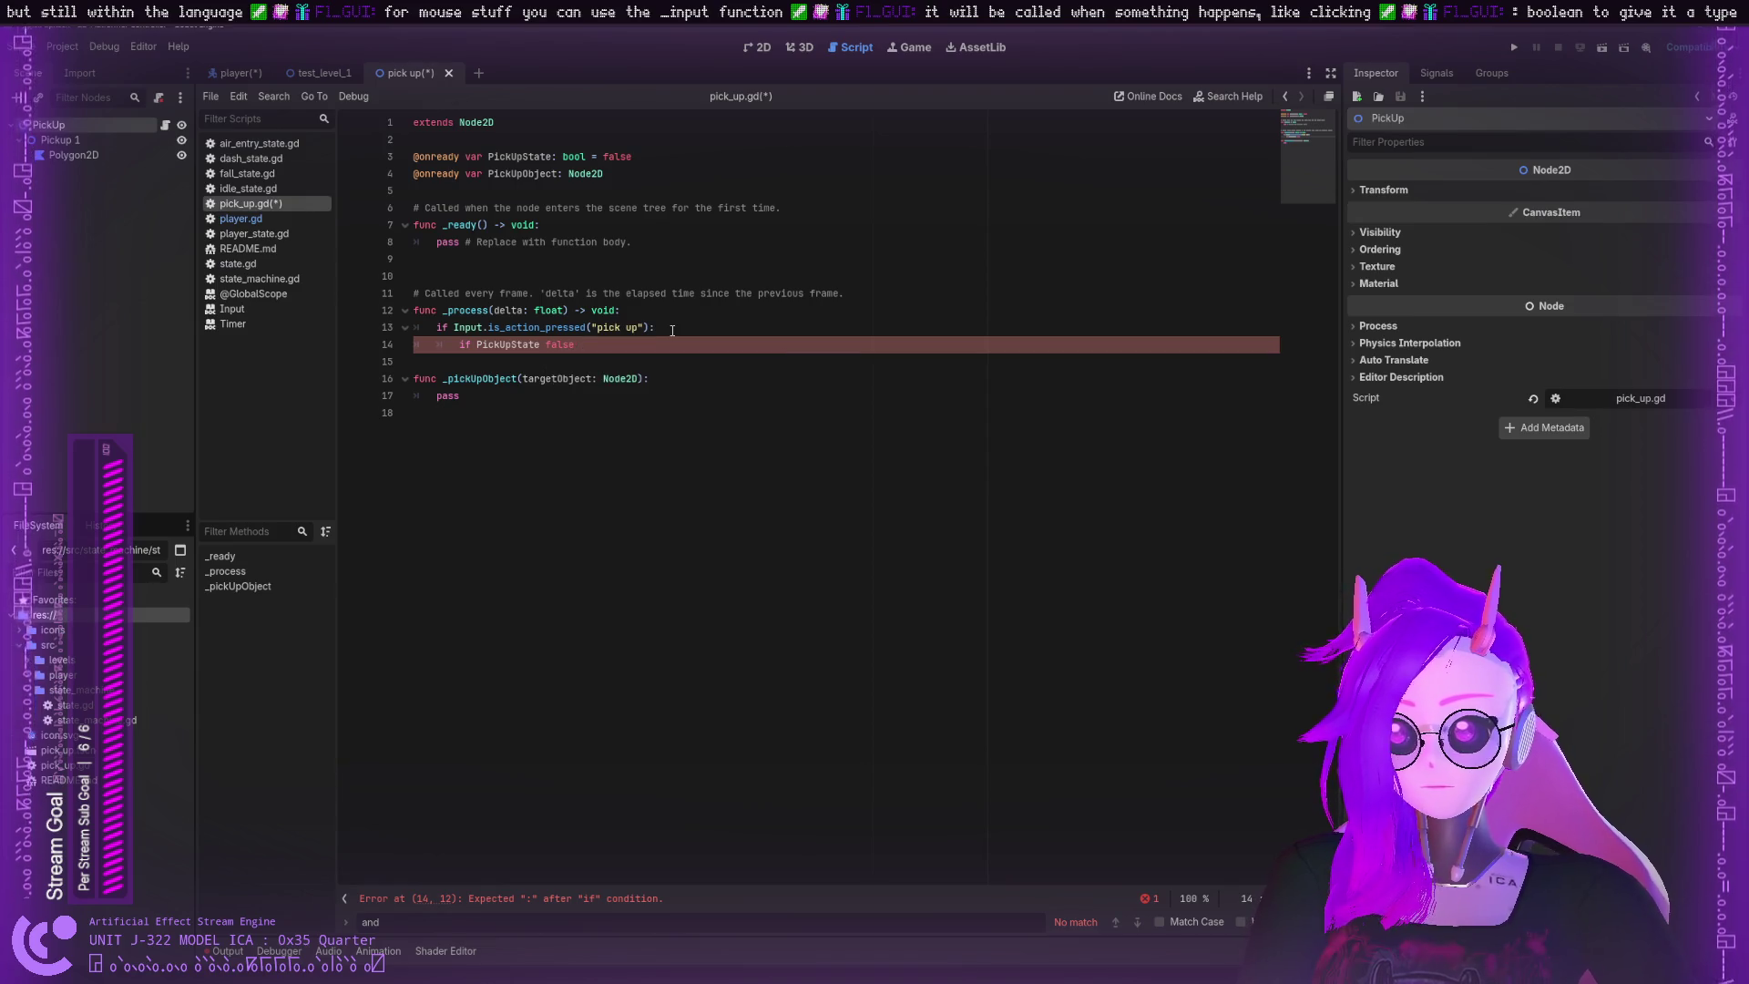
type(":")
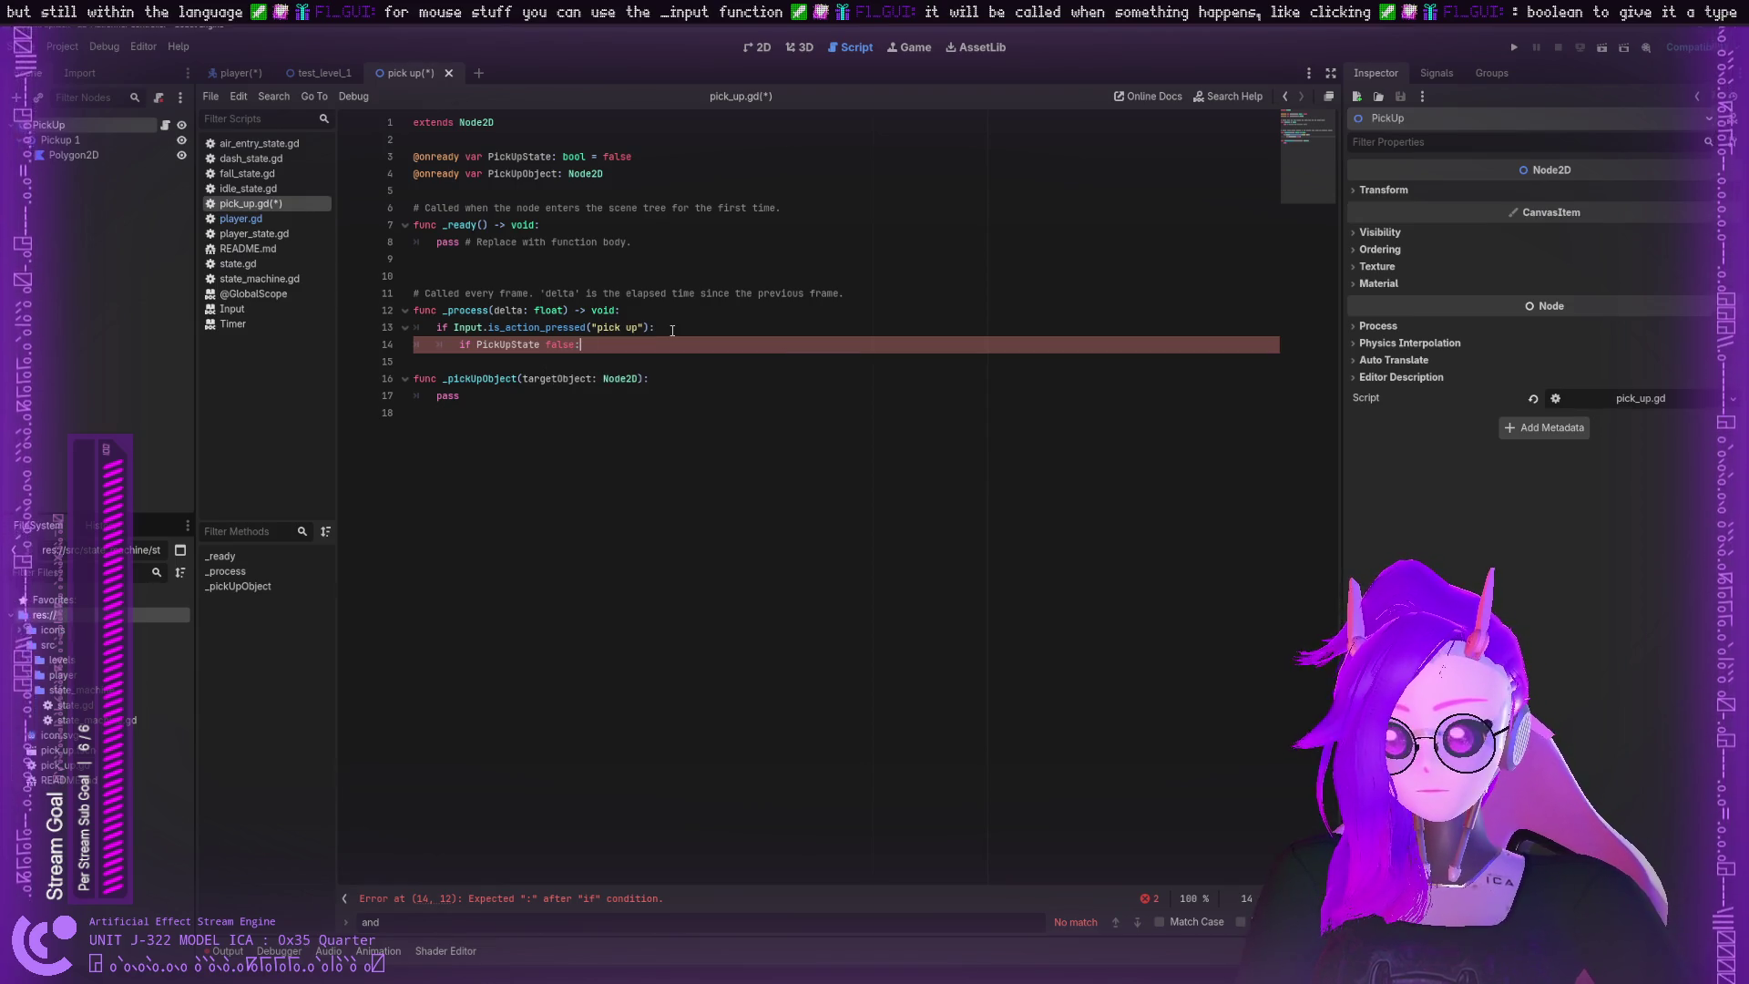
key("ctrl+Left")
key("ctrl+Left")
type("=")
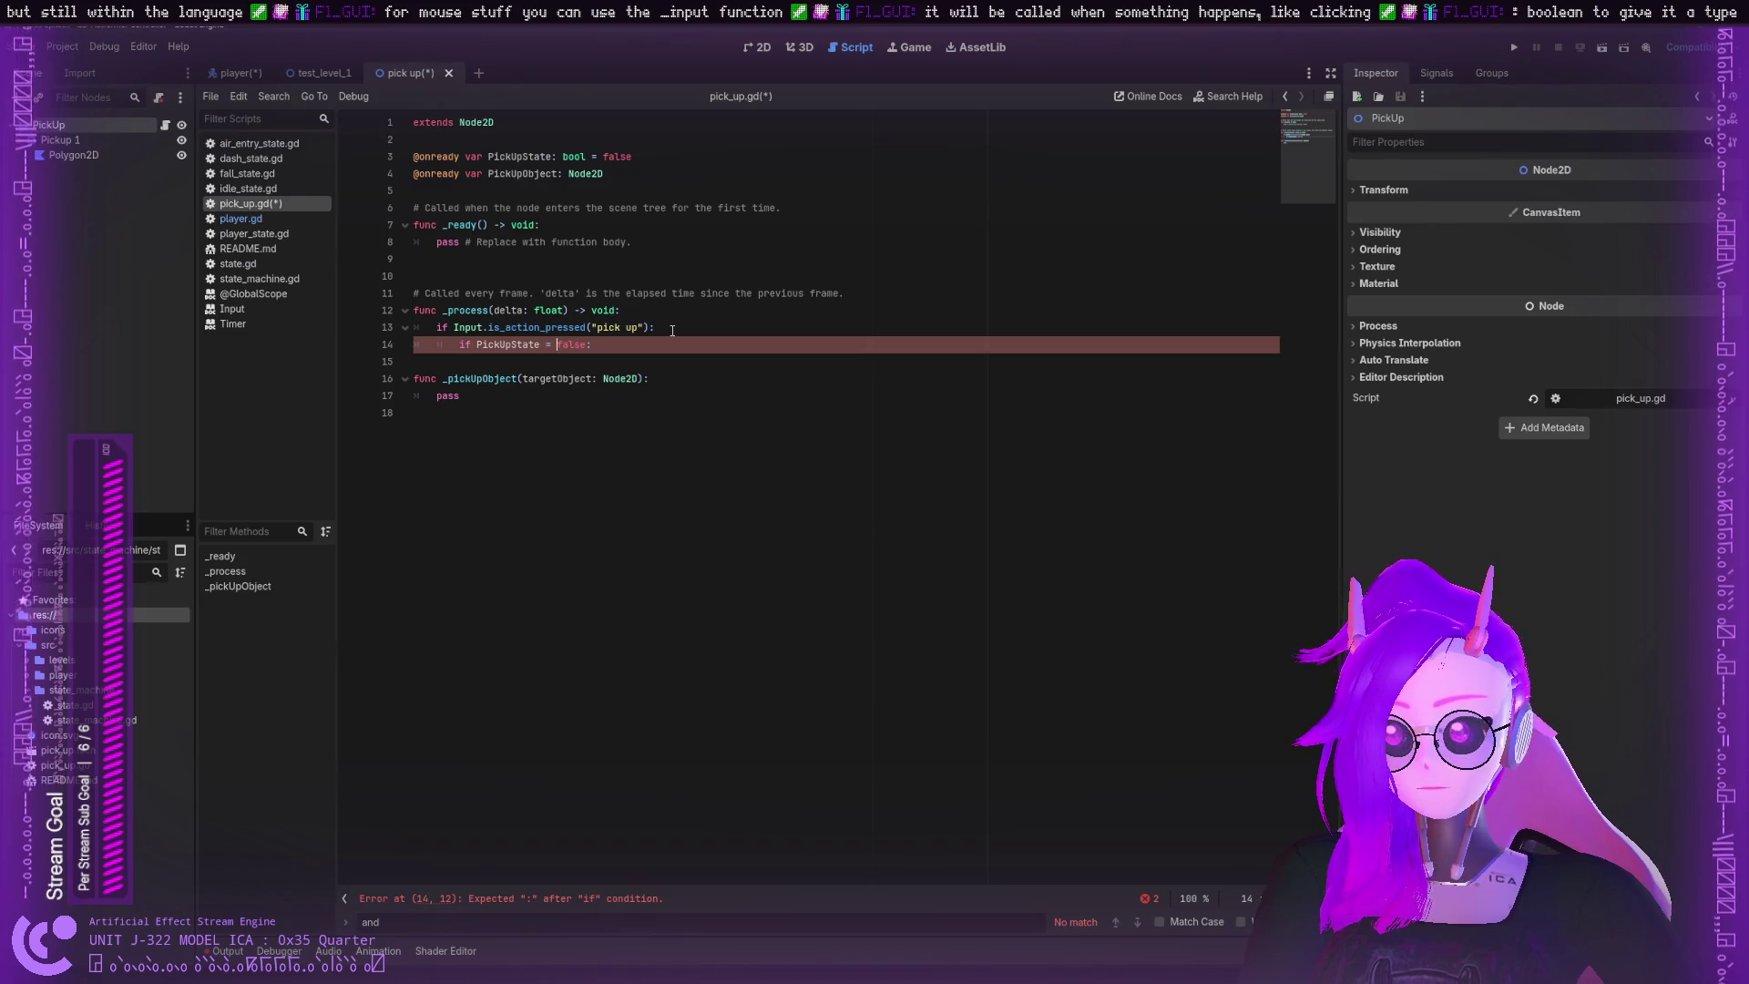
key("End")
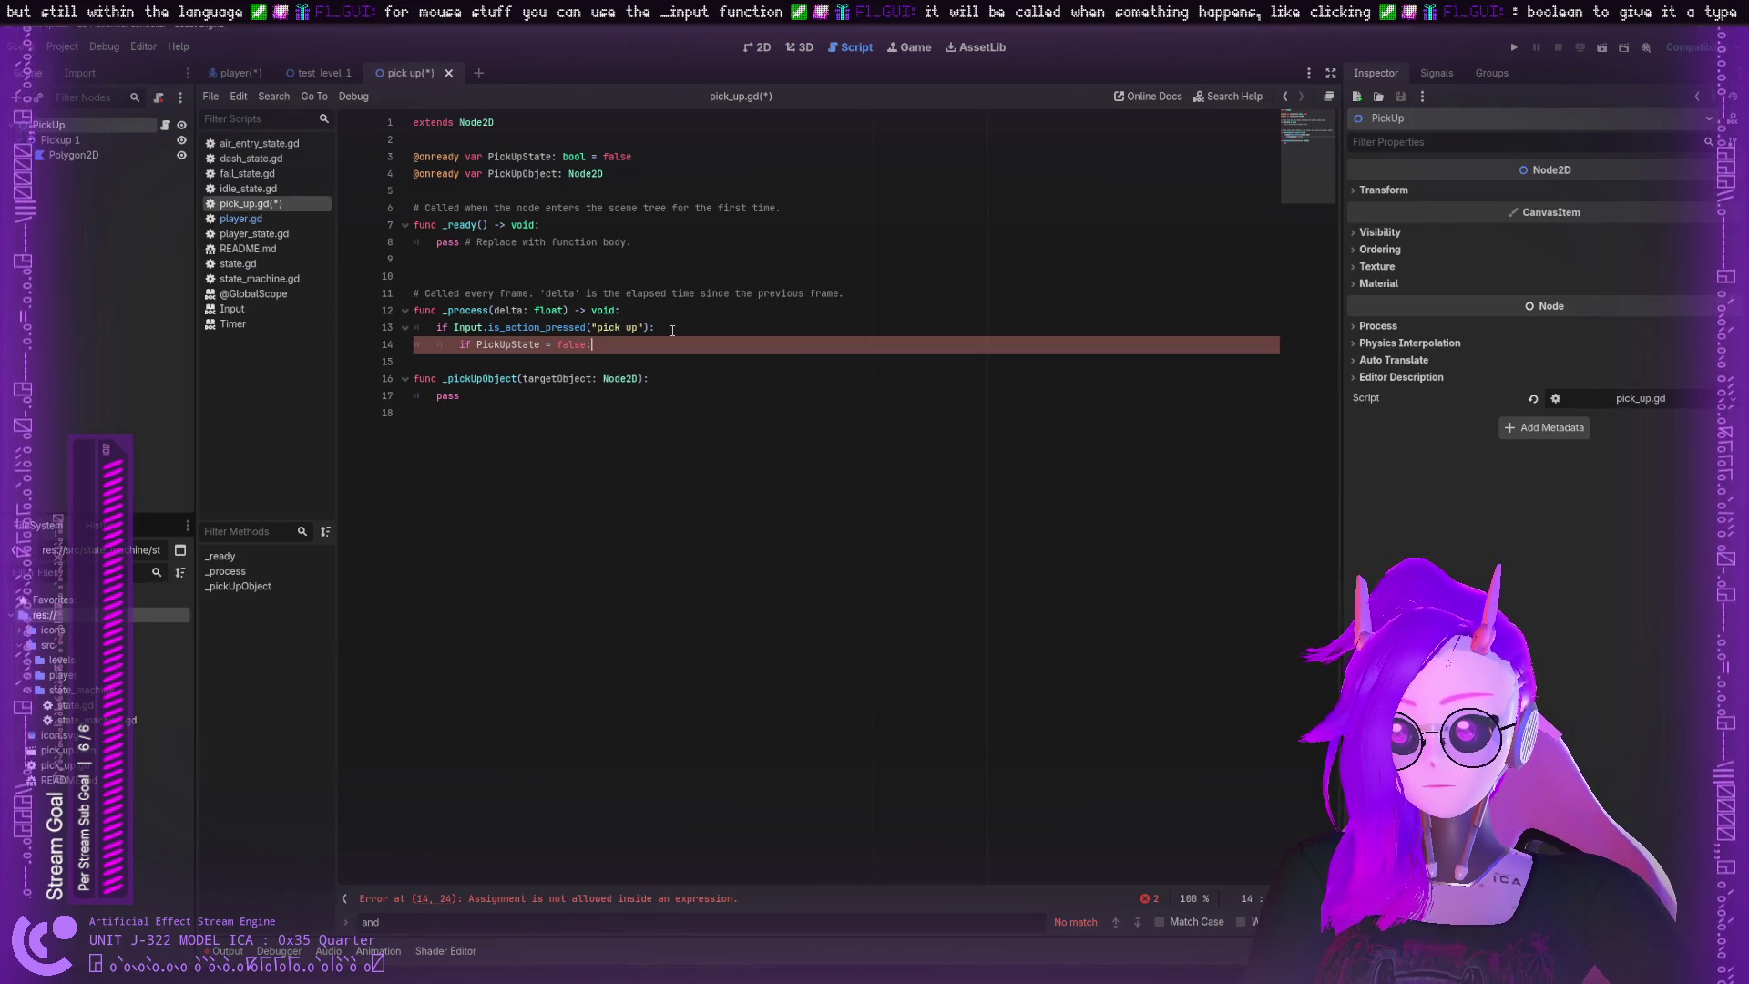
type("=")
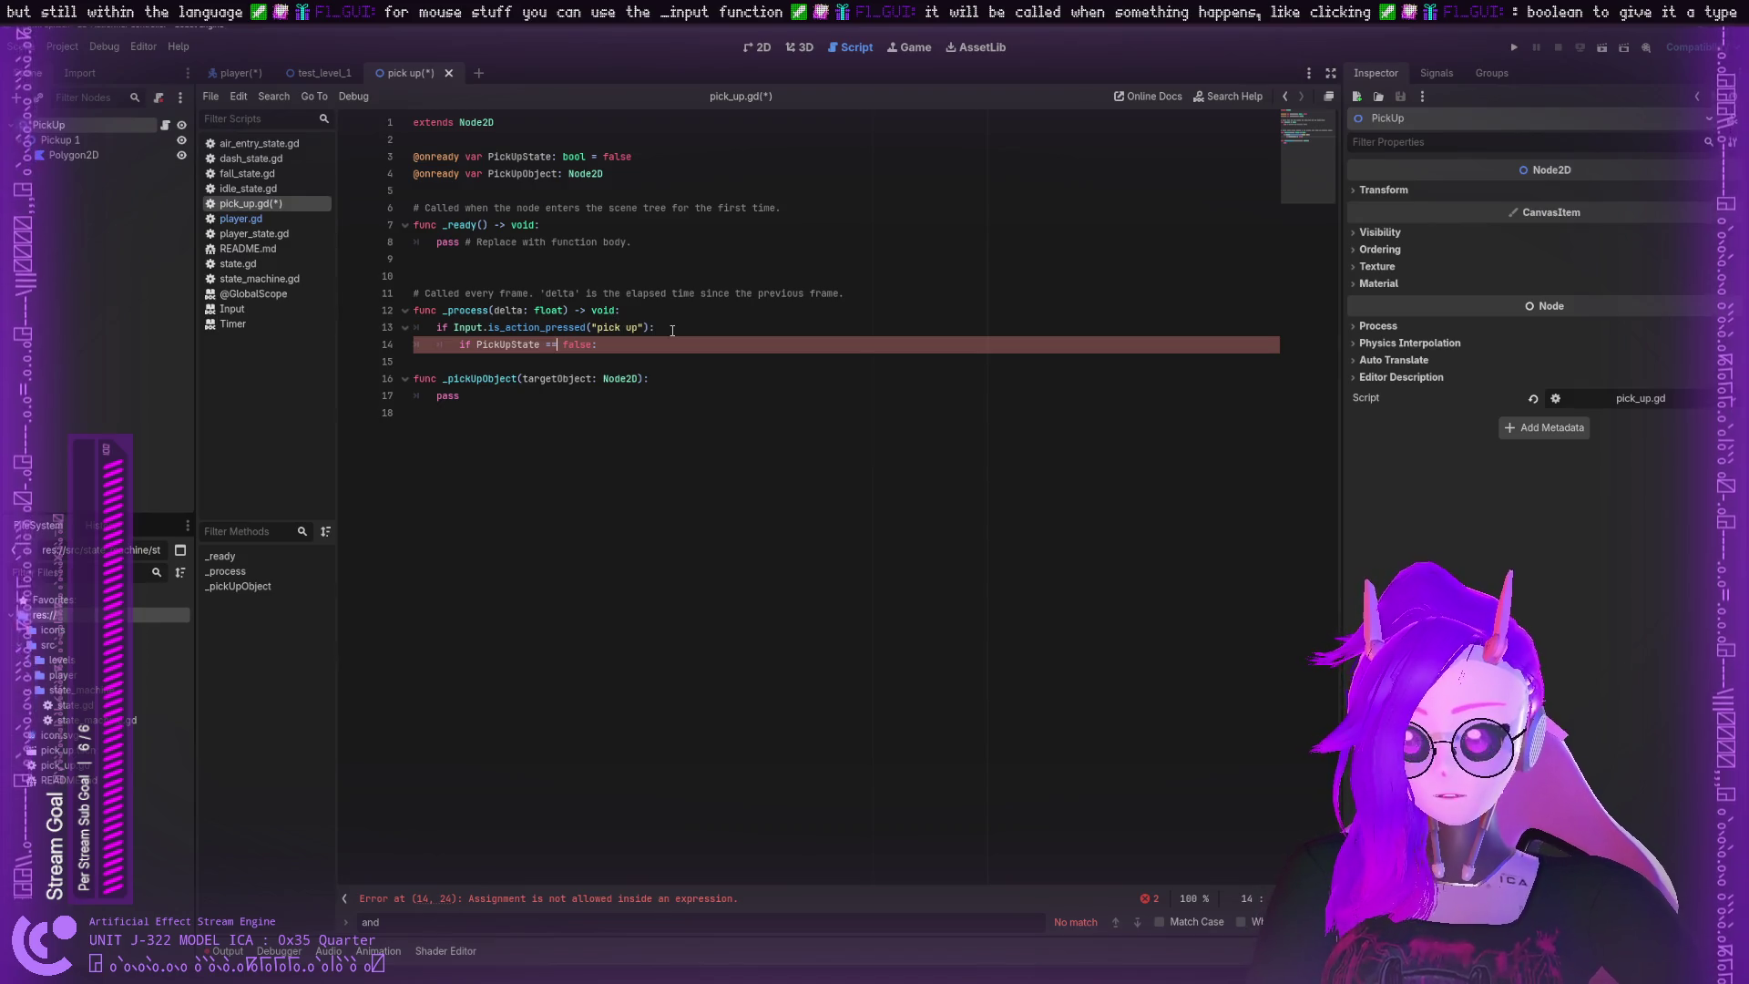
key("Right")
key("Right")
key("Right")
type(":")
key("Return")
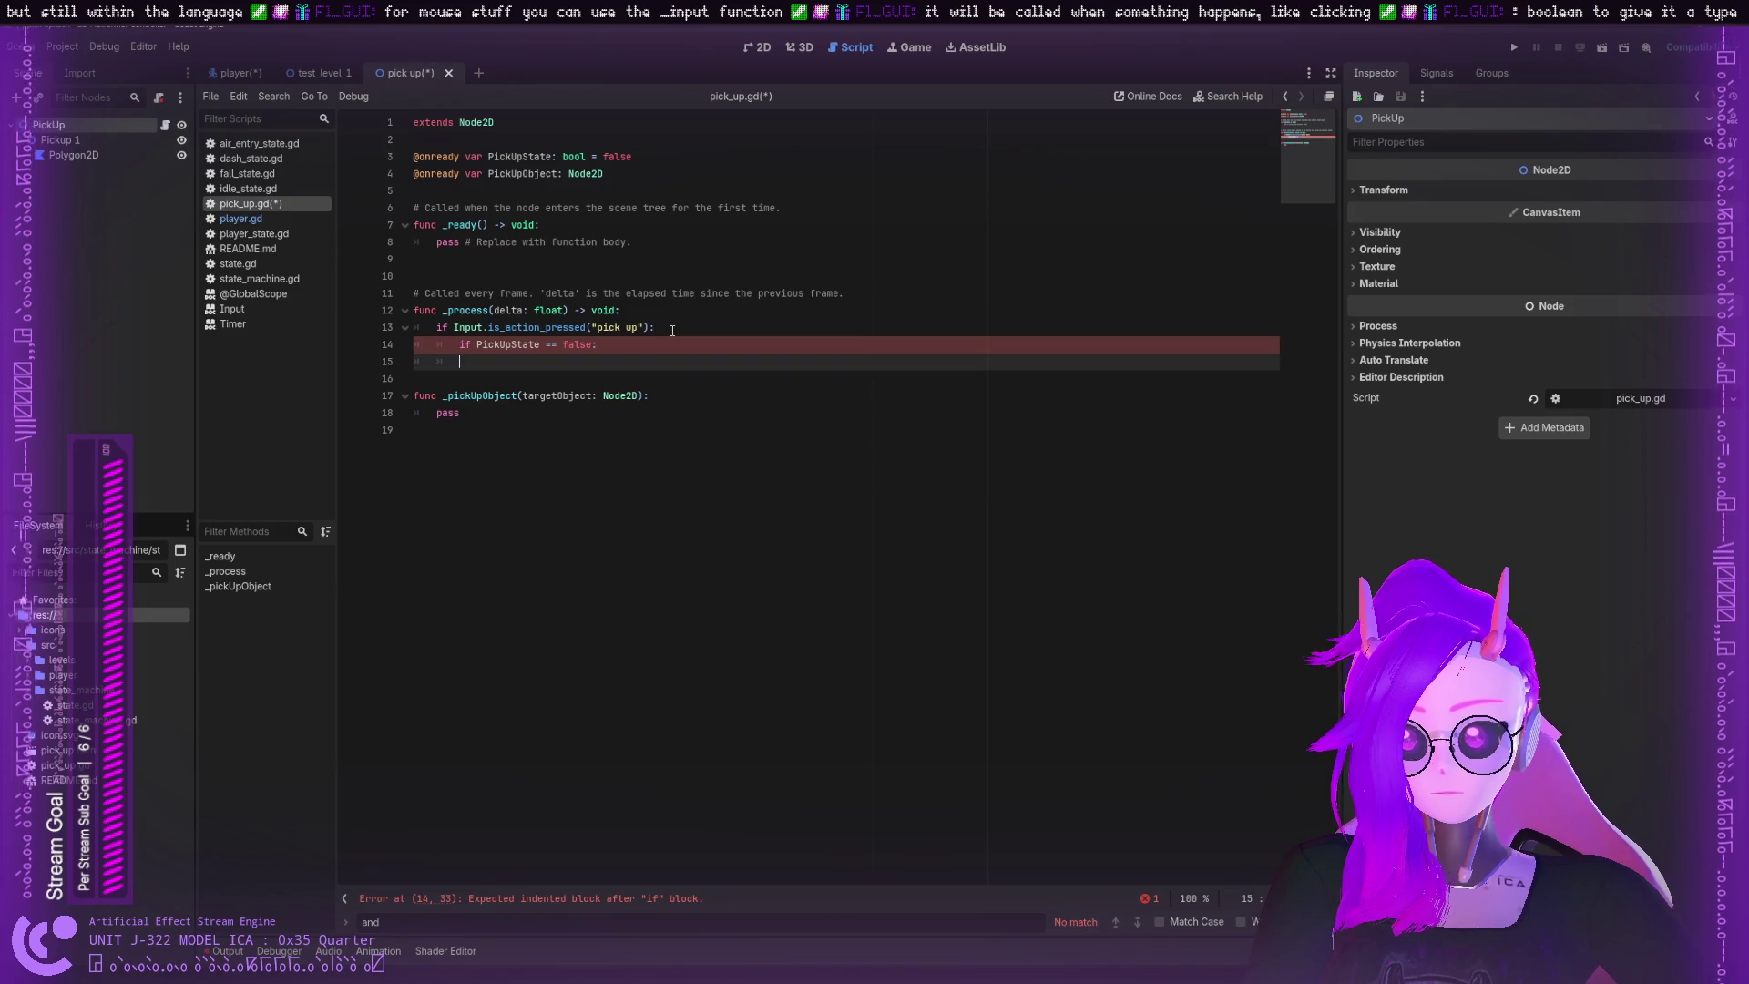
key("BackSpace")
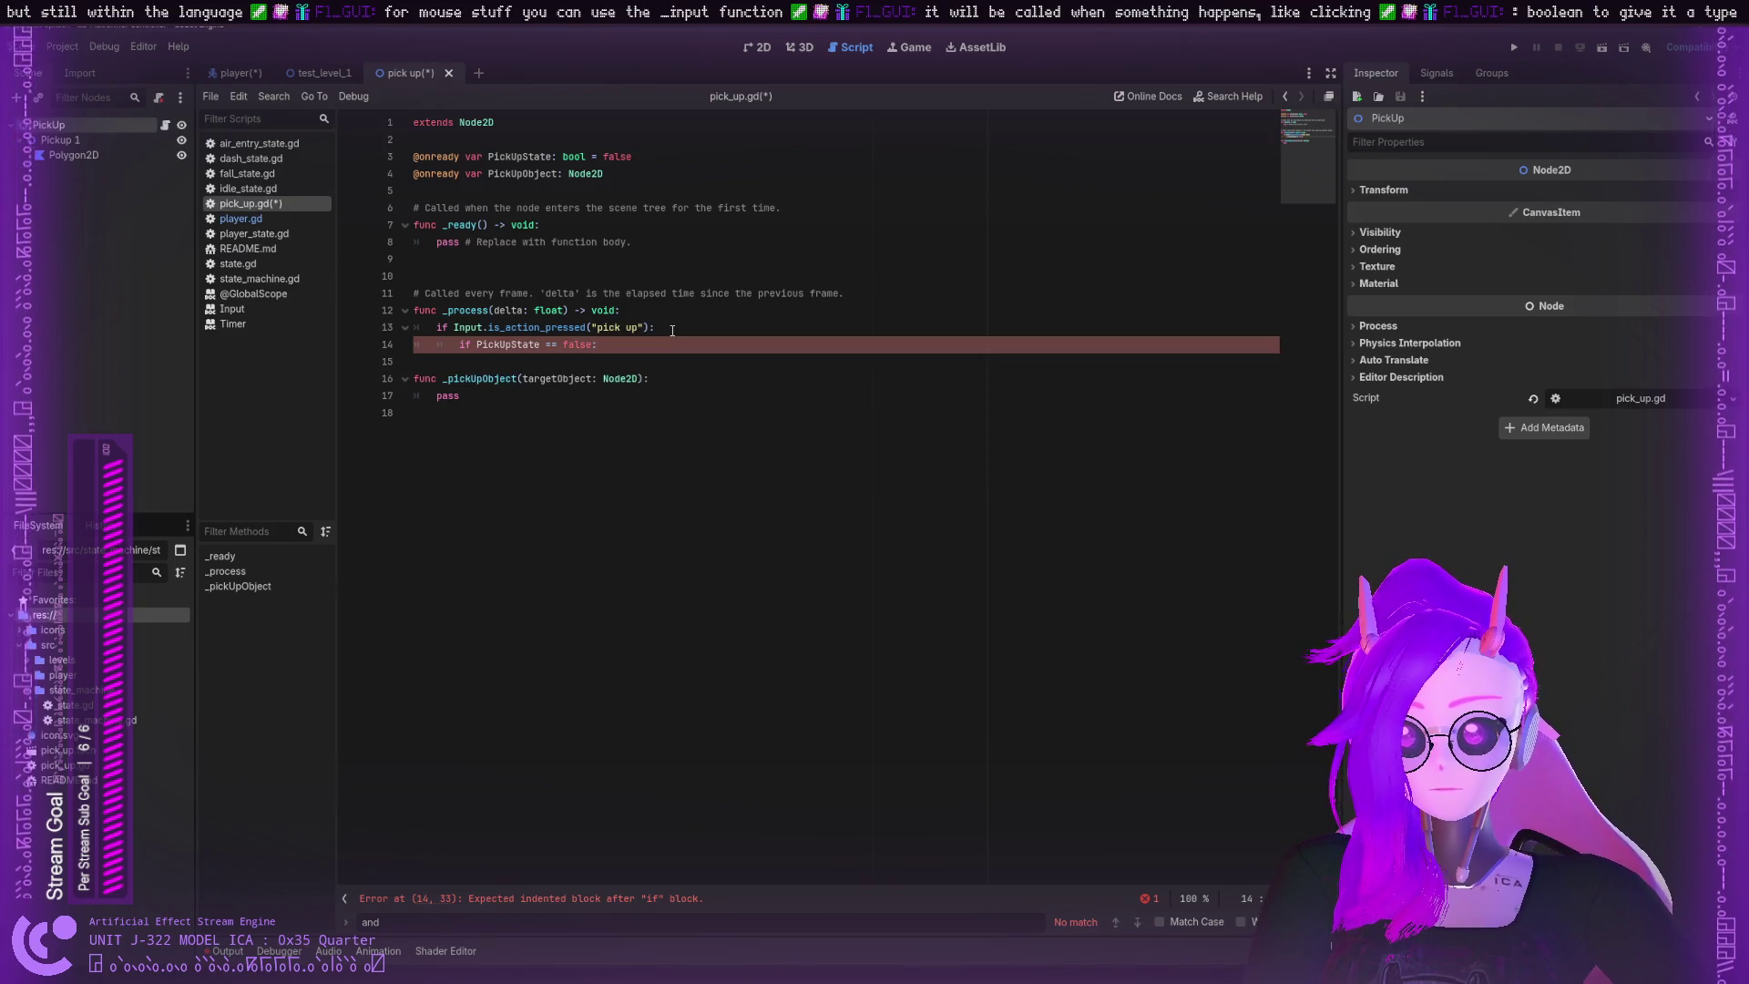
key("BackSpace")
key("Return")
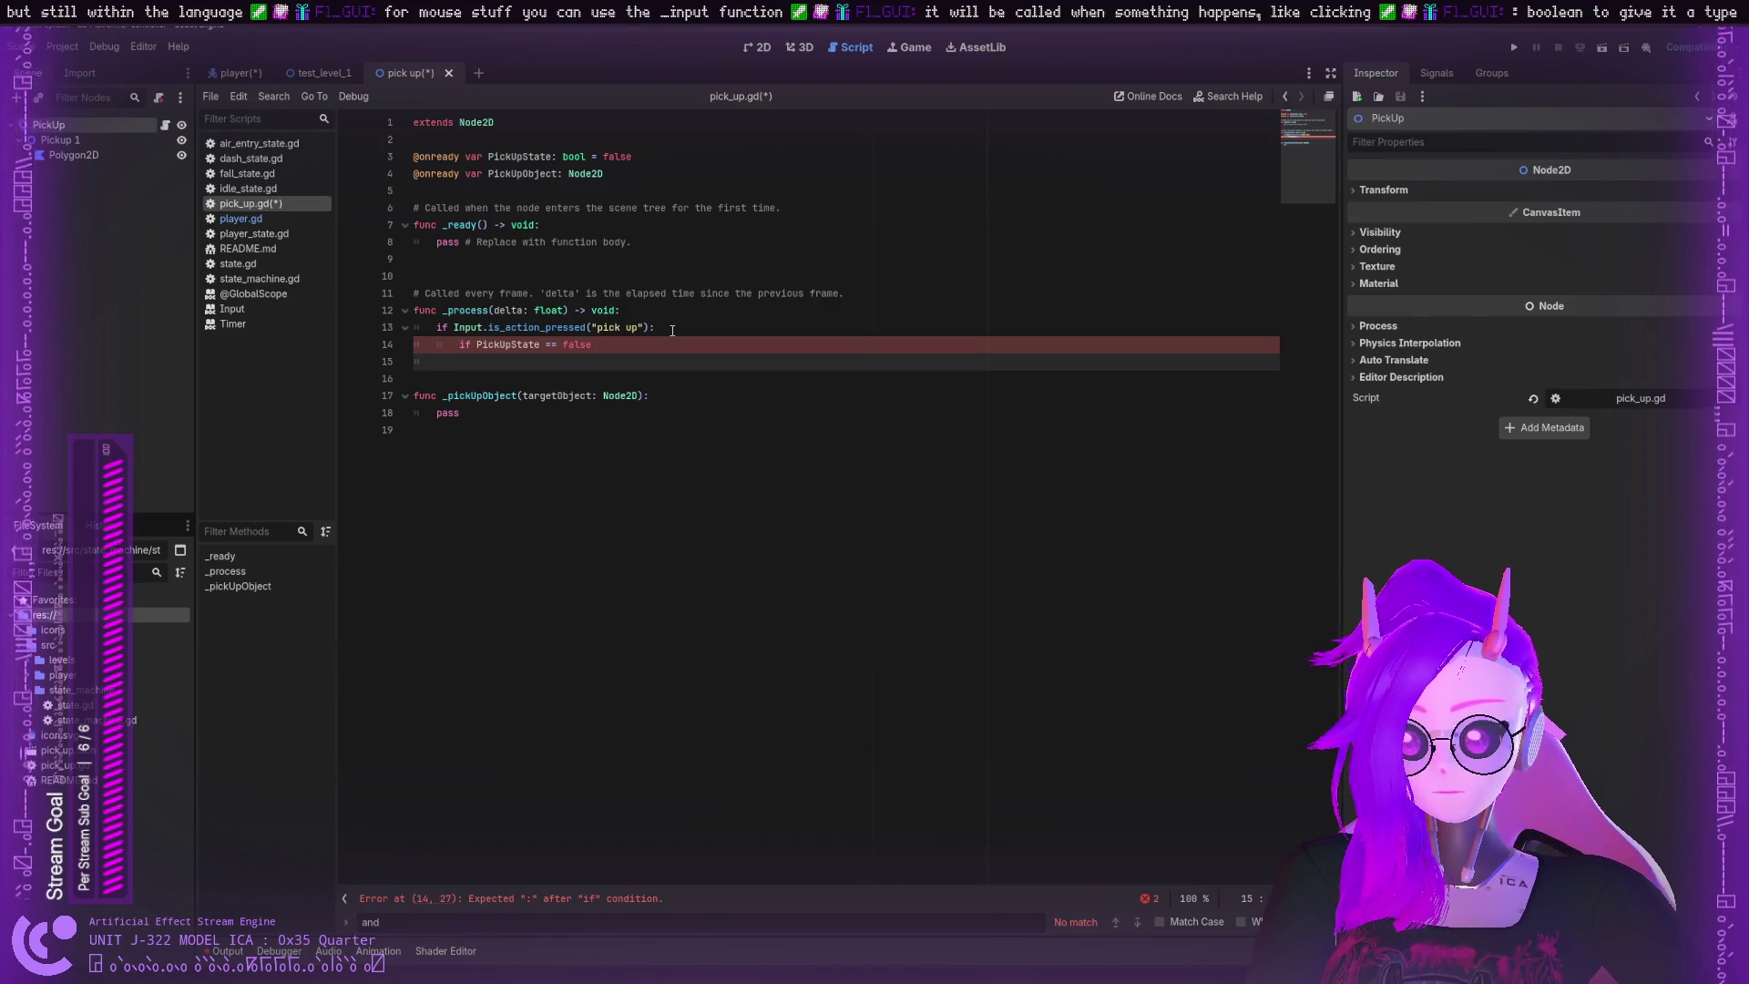
Step: Rewrite the check as 'if !PickUpState:' and remove the stray 'dad' text below it
key("Up")
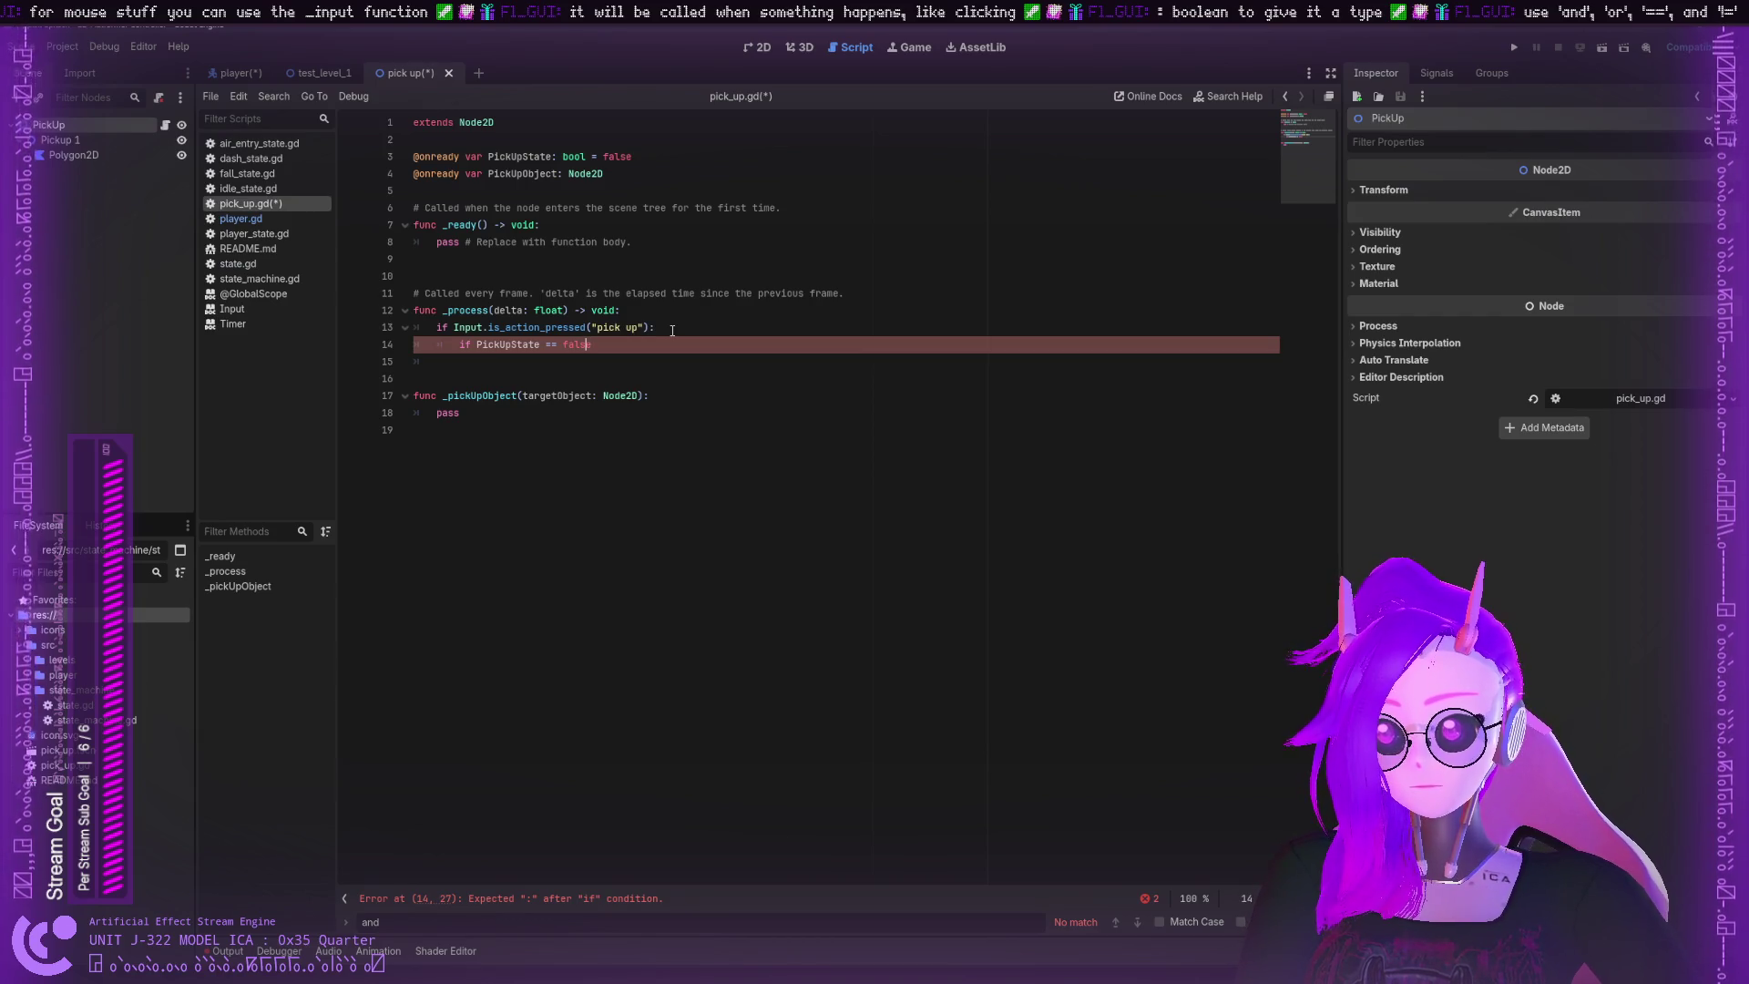
type("!")
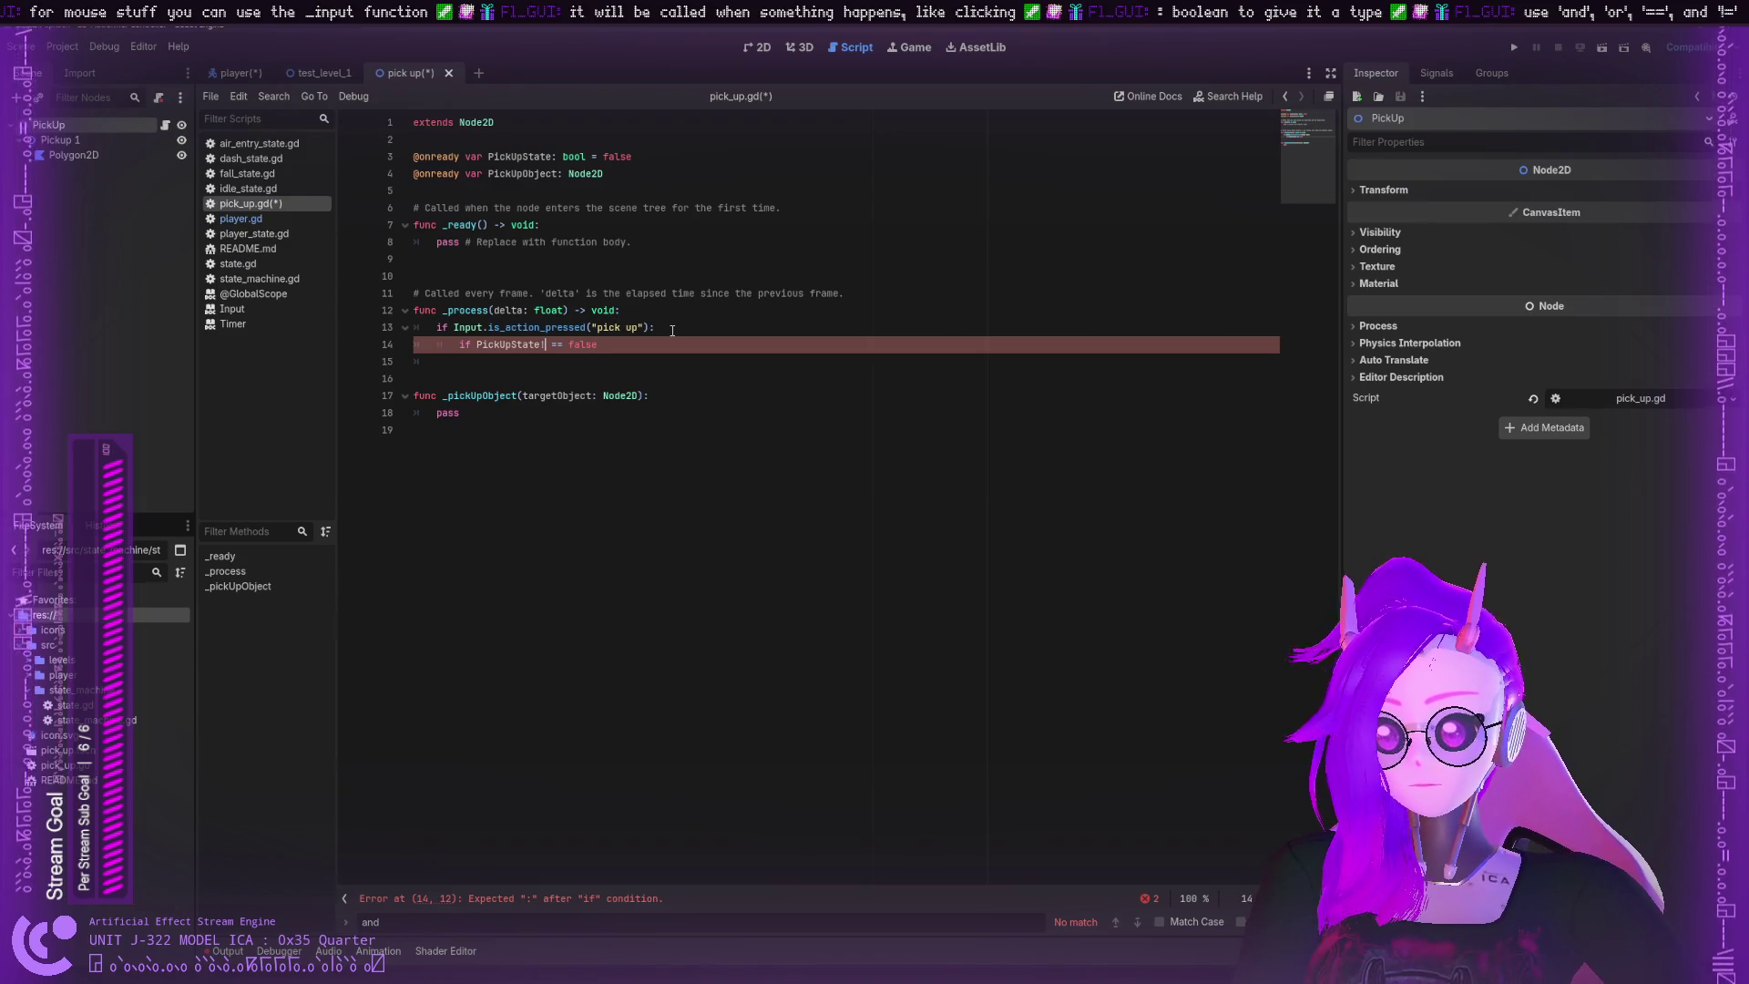
key("BackSpace")
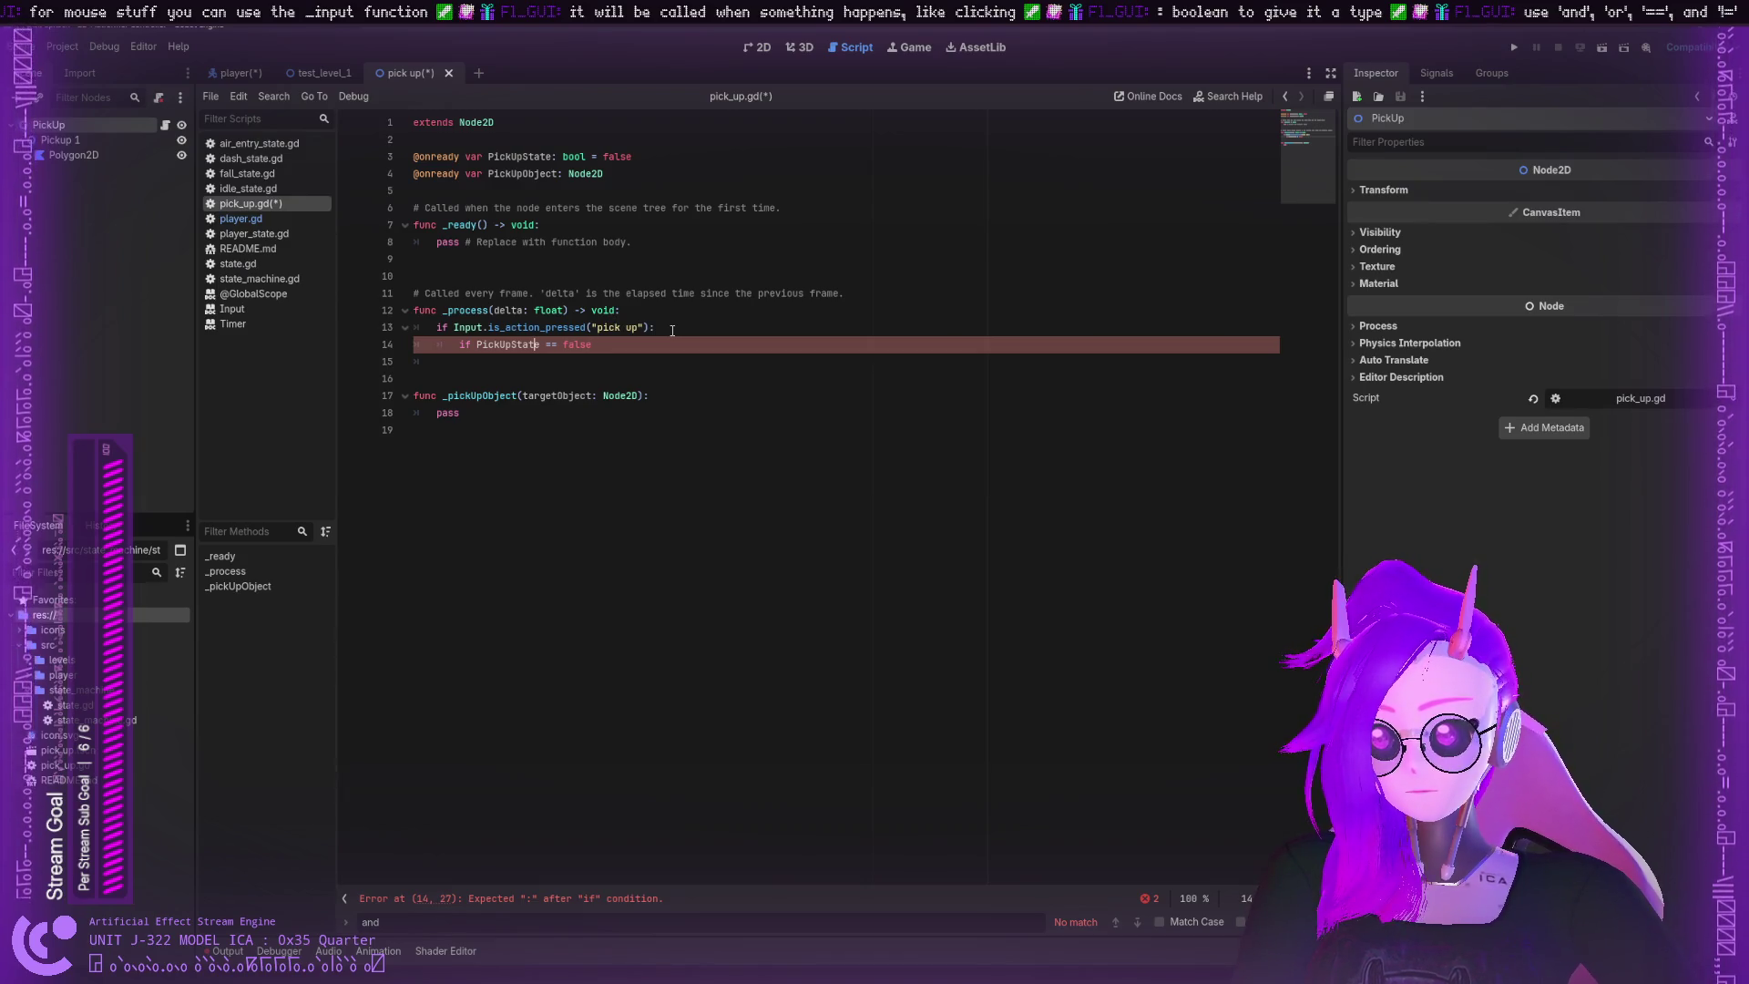
type("!")
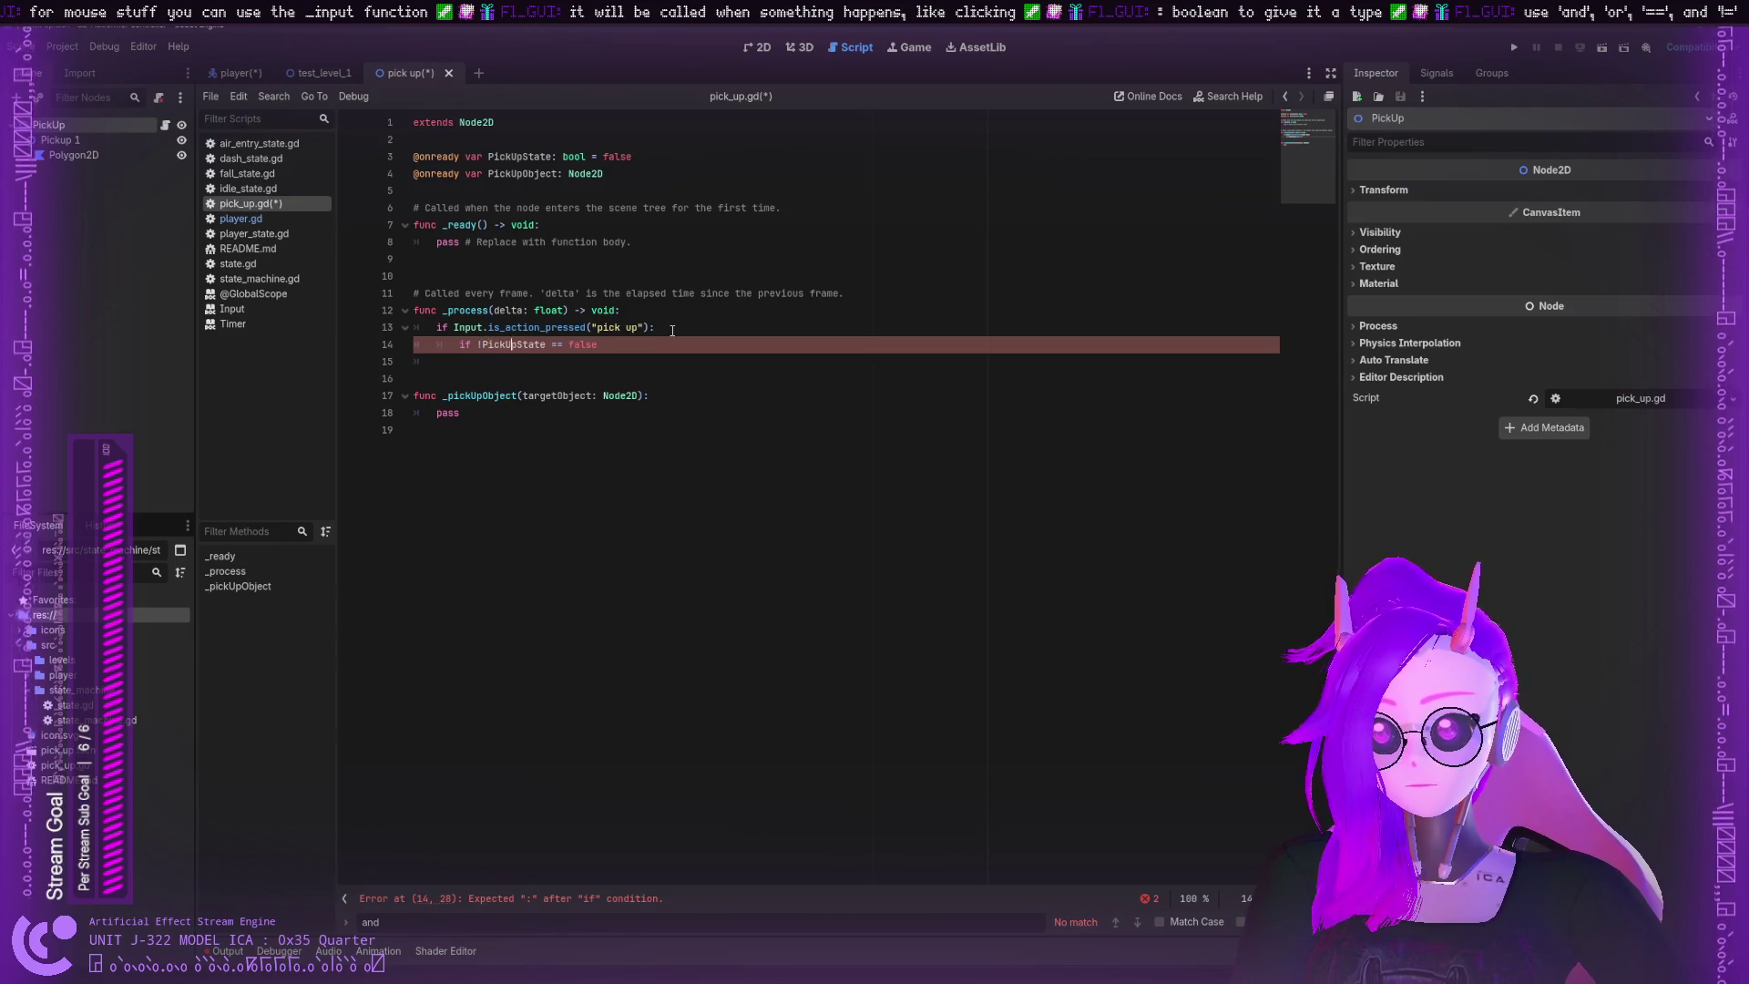
key("Down")
key("BackSpace")
key("BackSpace")
key("BackSpace")
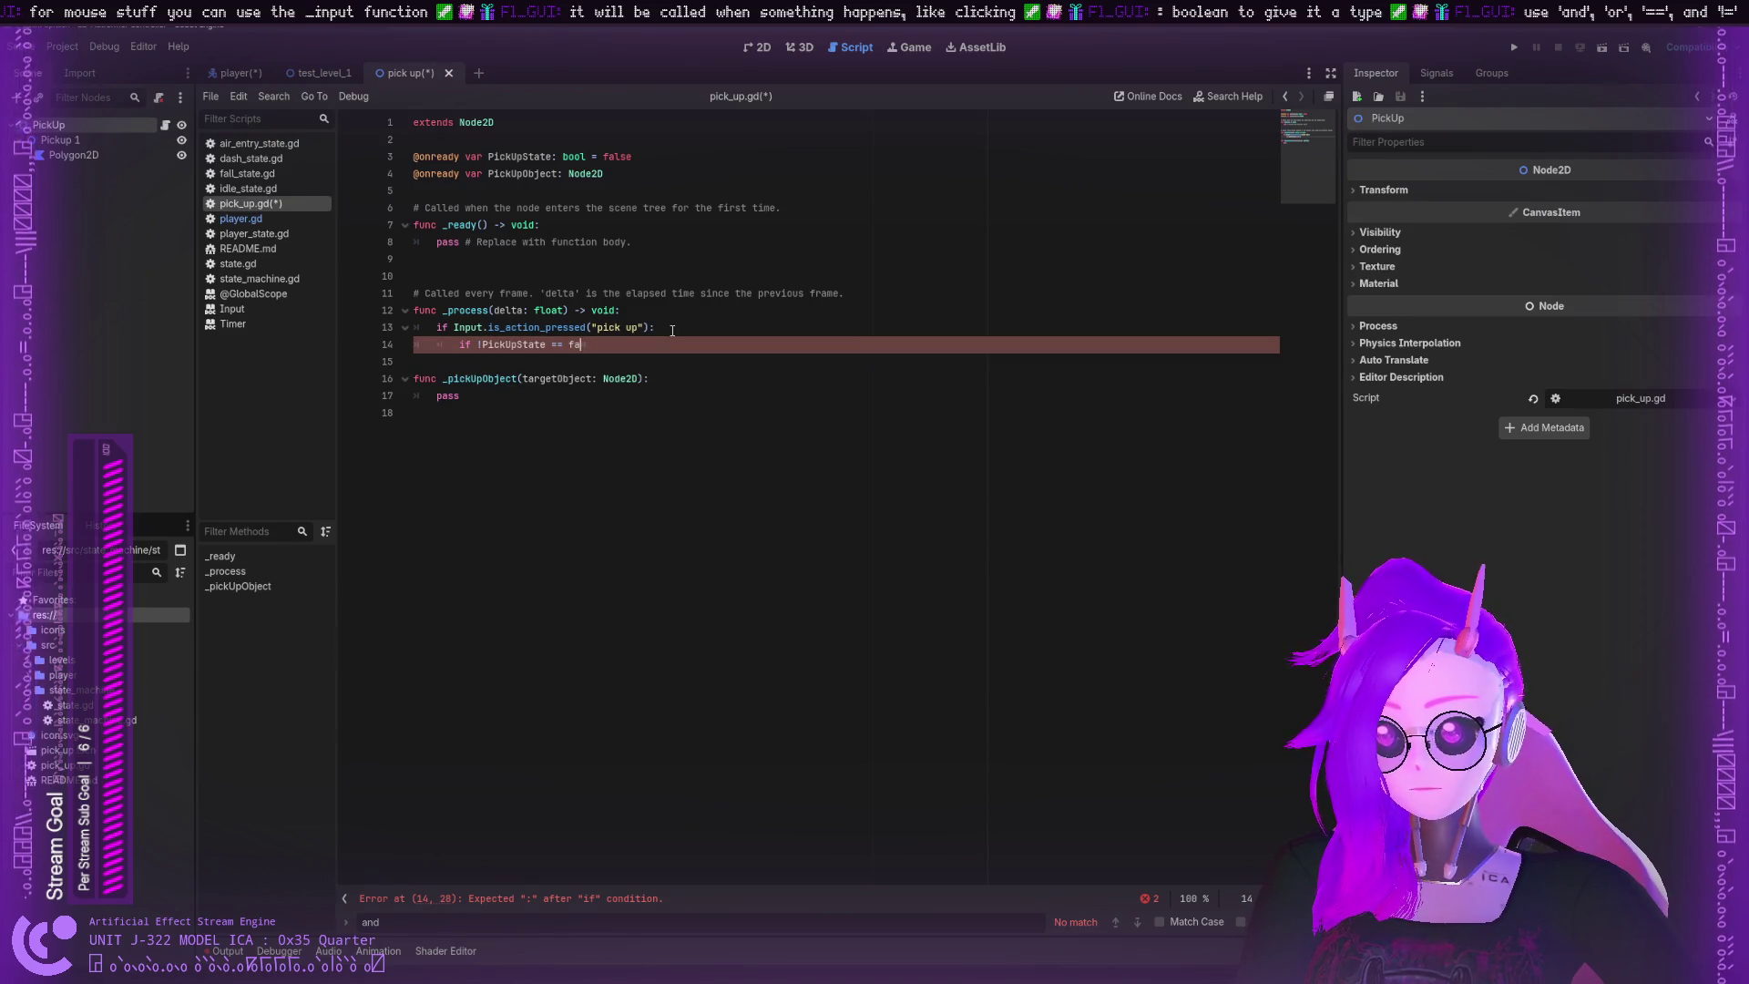
key("BackSpace")
key("BackSpace")
key("BackSpace")
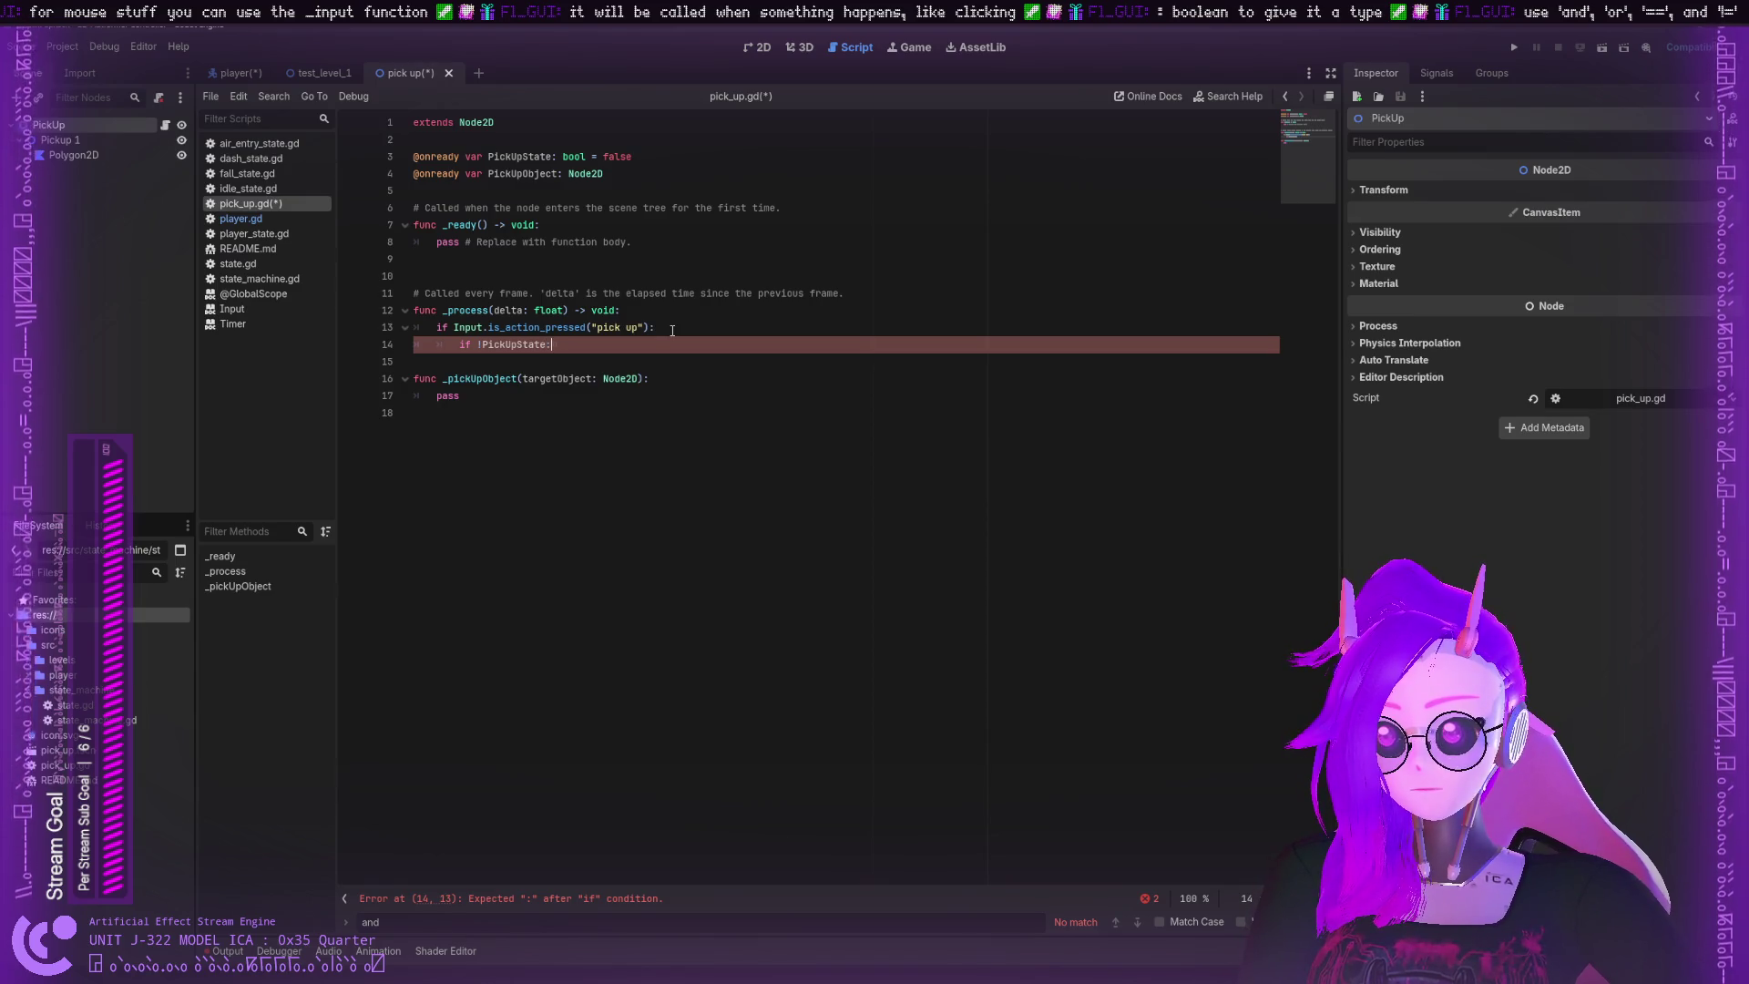
key("Return")
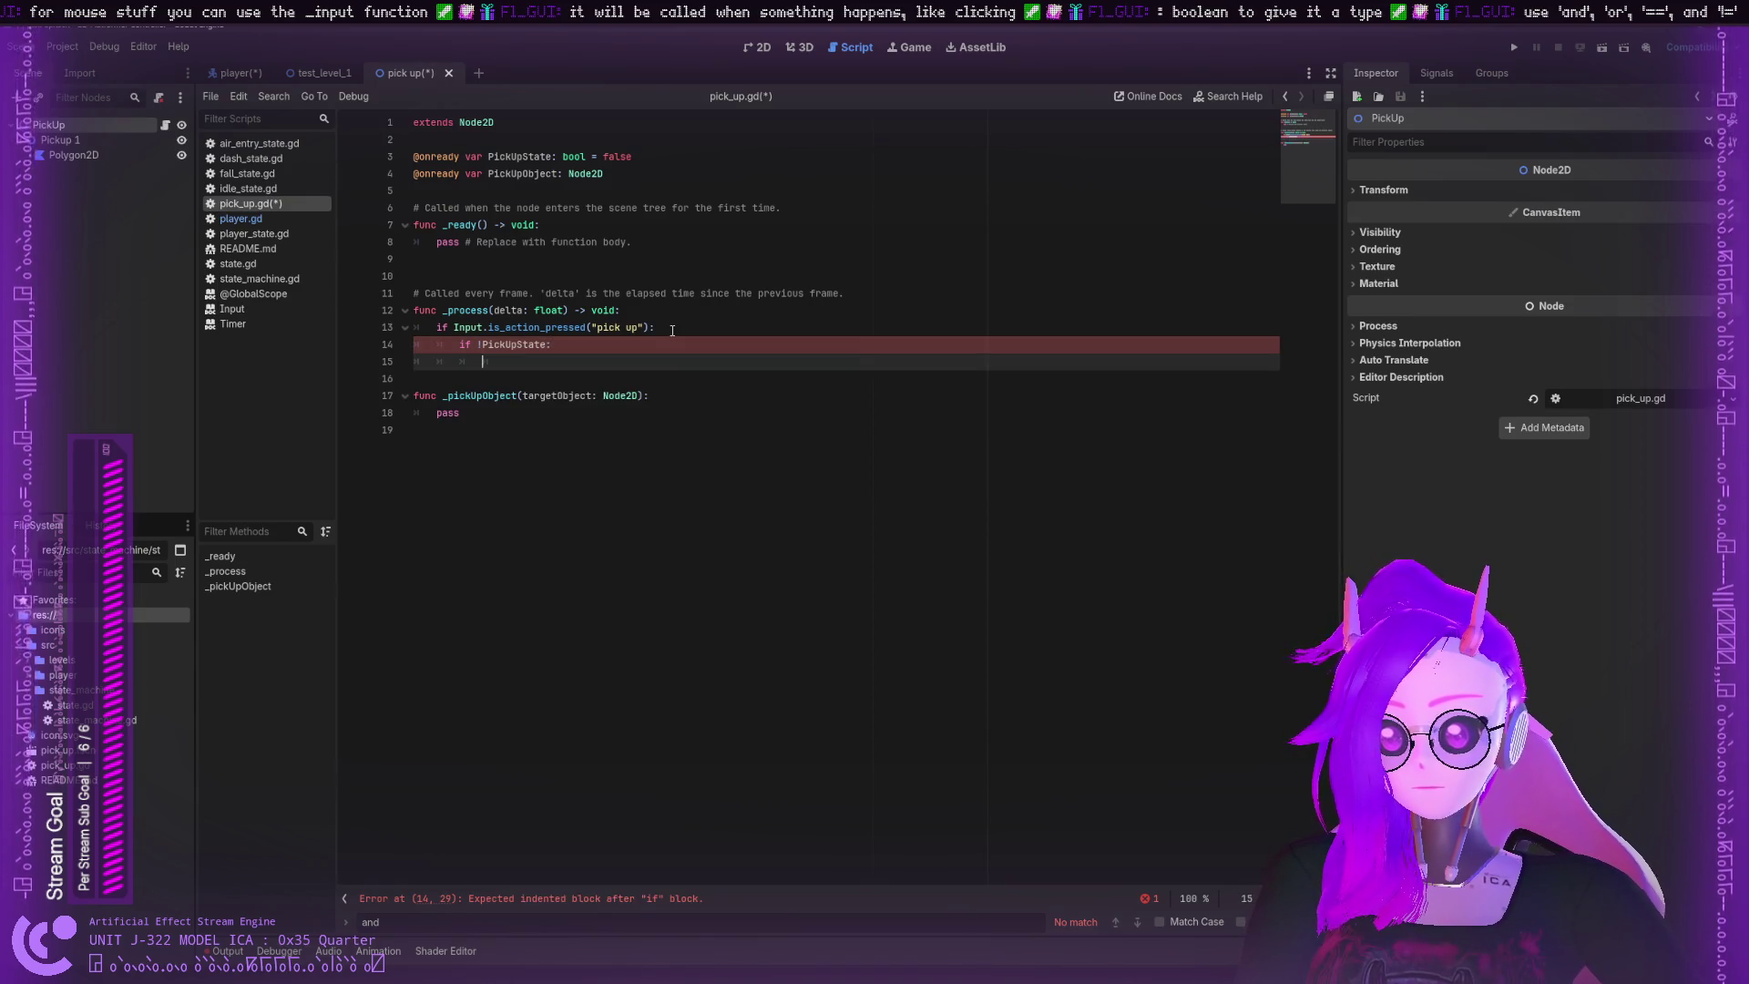
type("dad")
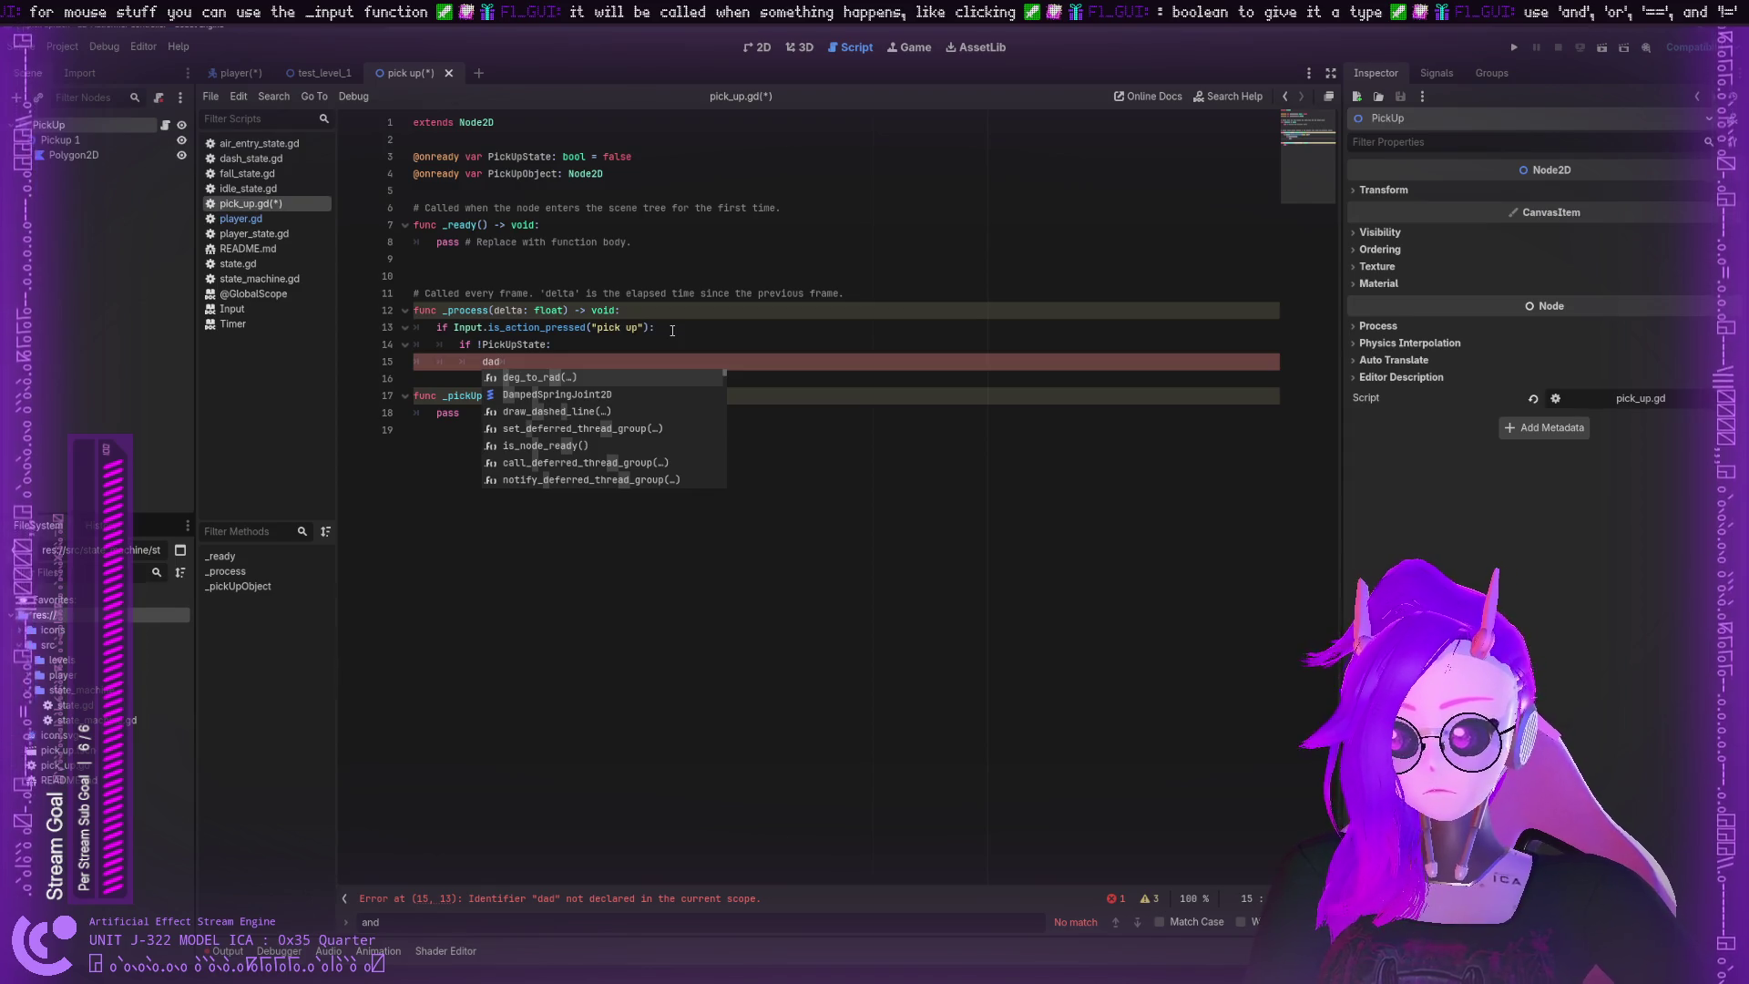
key("BackSpace")
key("BackSpace")
key("BackSpace")
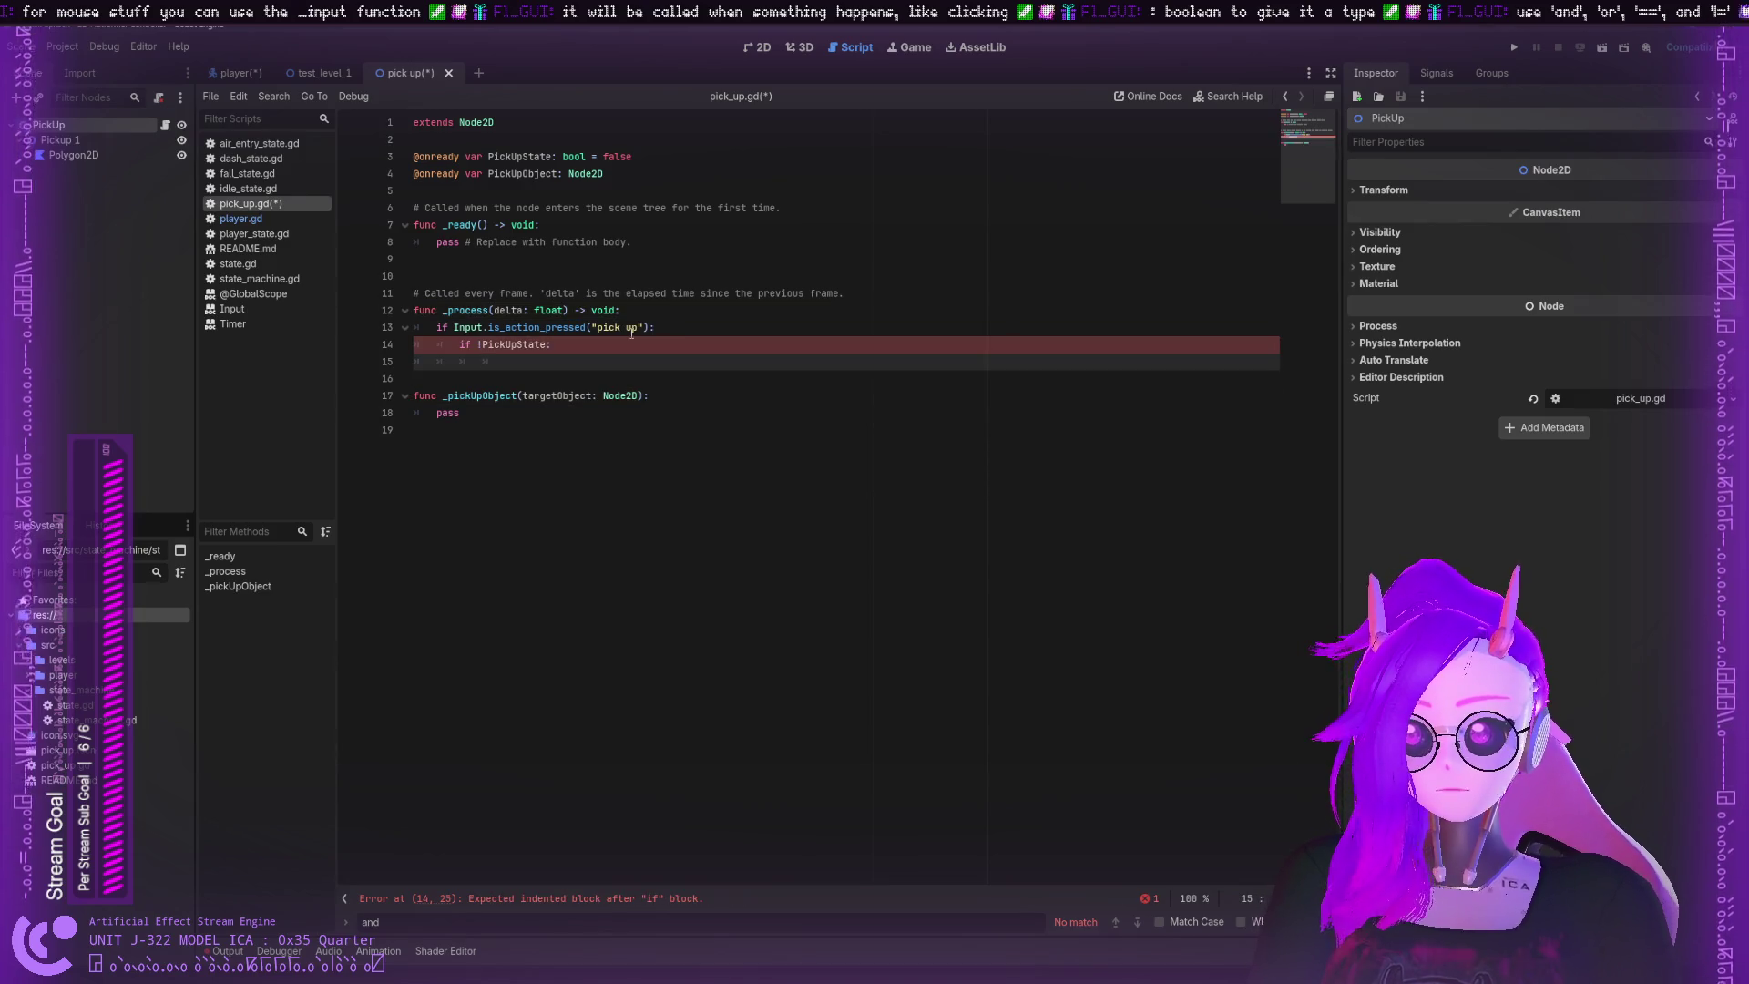
Step: Add 'and !PickUpState' to the pick up condition on line 13
left_click(543, 345)
left_click_drag(545, 345, 475, 344)
key("ctrl+c")
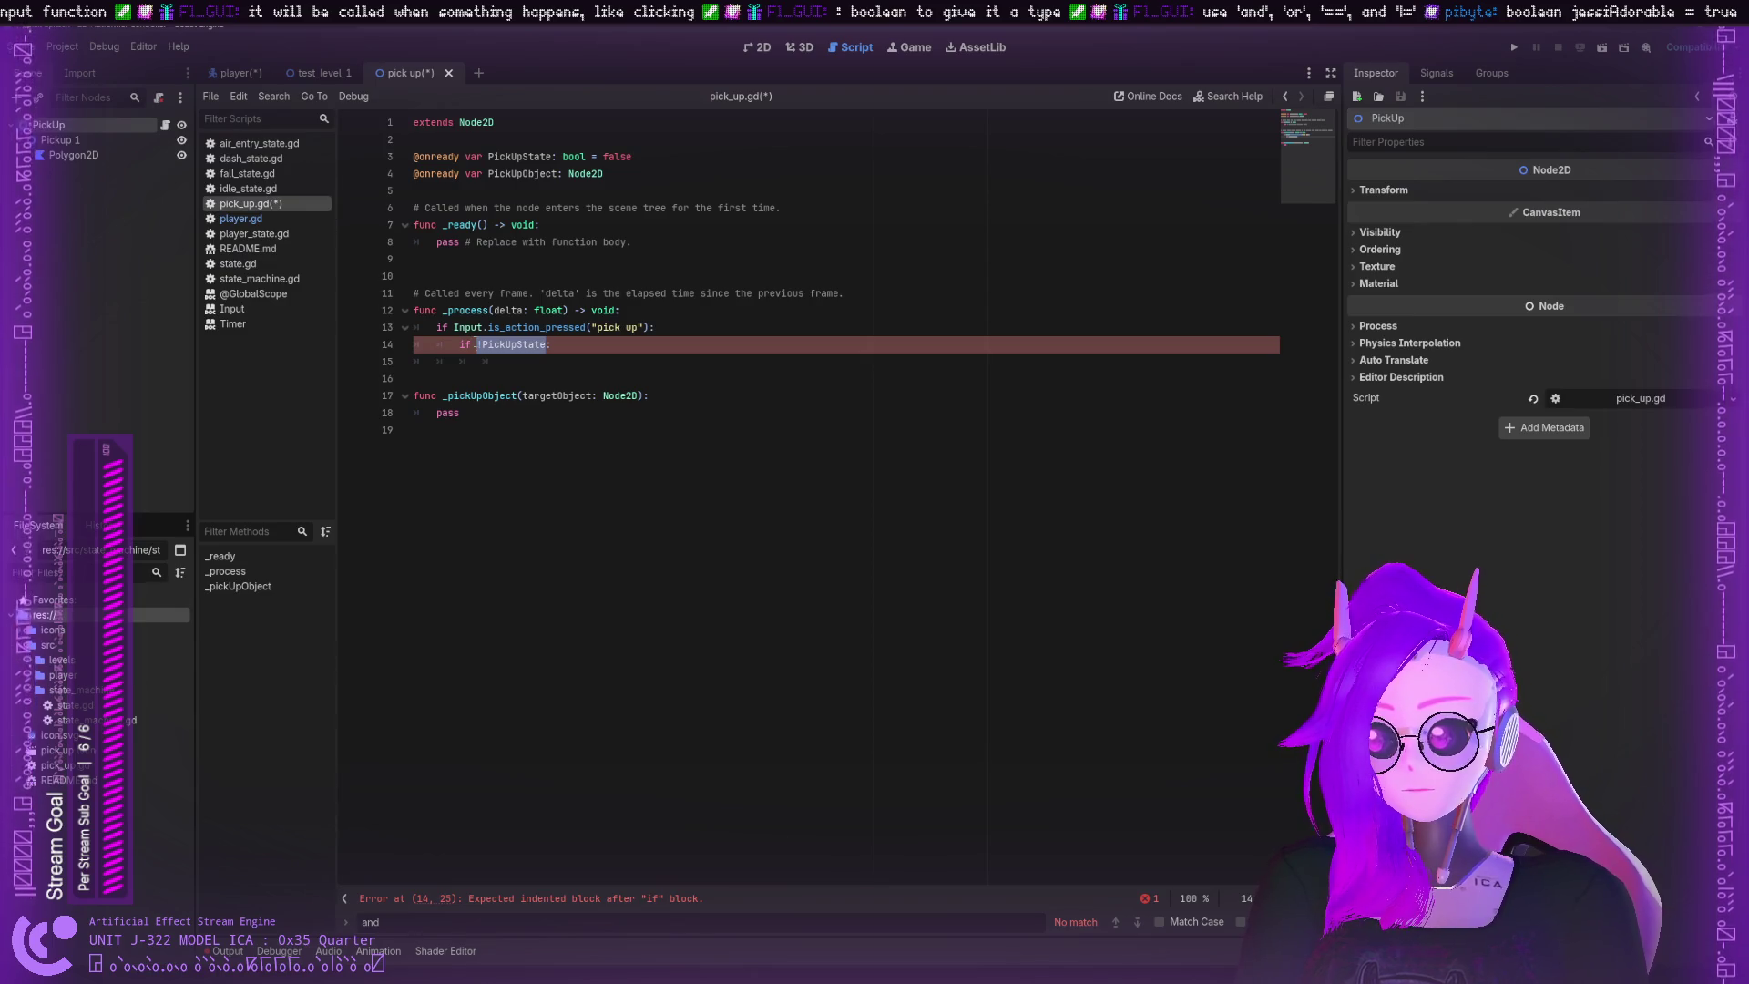
left_click(646, 327)
type("and")
key("ctrl+v")
left_click(642, 346)
left_click(538, 363)
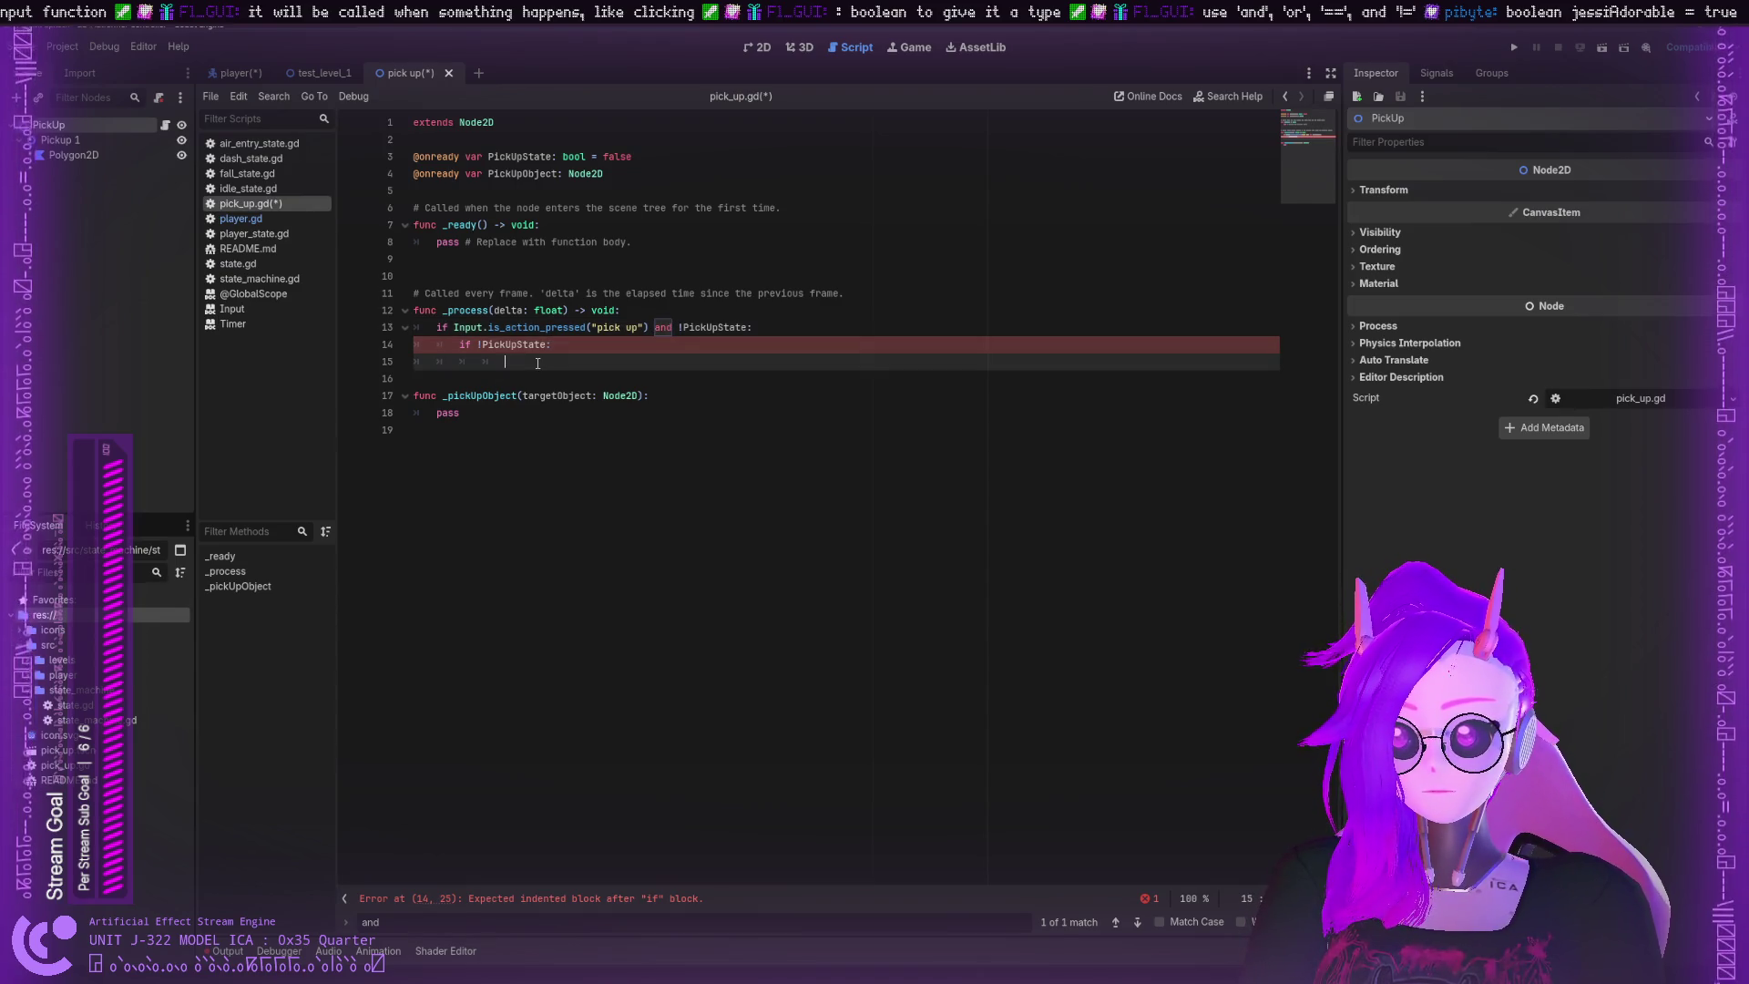
left_click(669, 328)
double_click(698, 326)
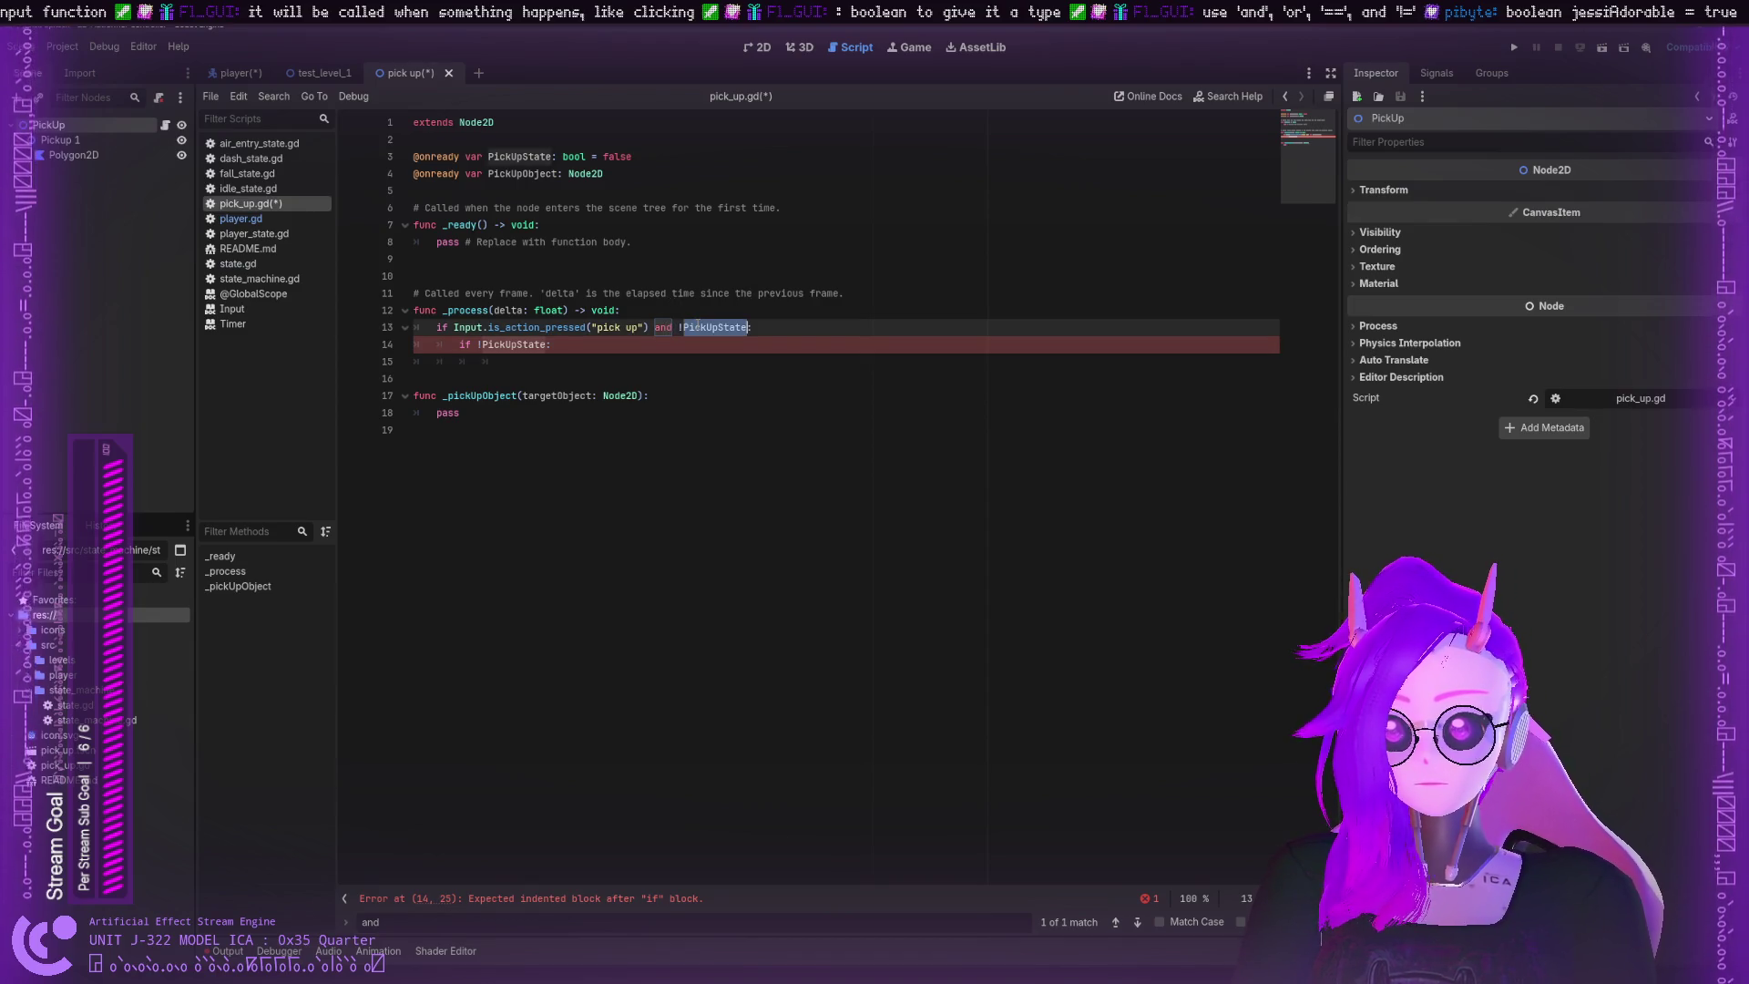
Step: Select and delete the redundant nested 'if !PickUpState:' on line 14
left_click(674, 352)
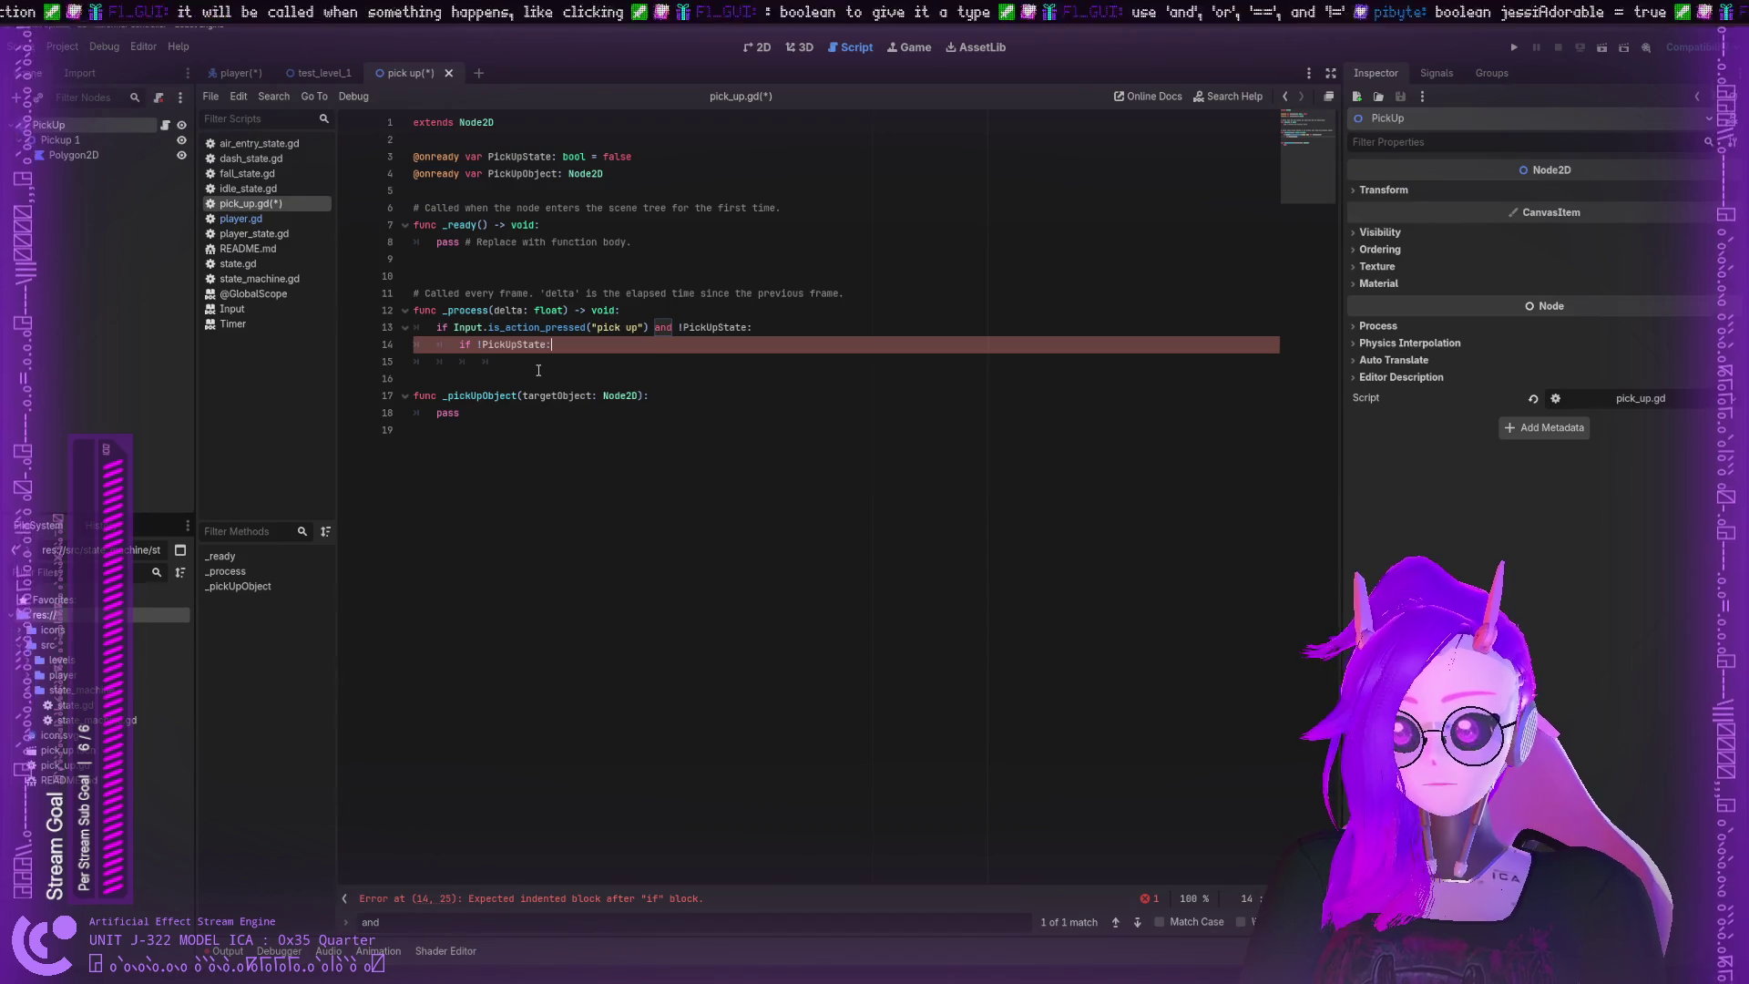
mouse_move(550, 345)
left_mouse_down()
mouse_move(471, 328)
mouse_move(453, 343)
left_mouse_up()
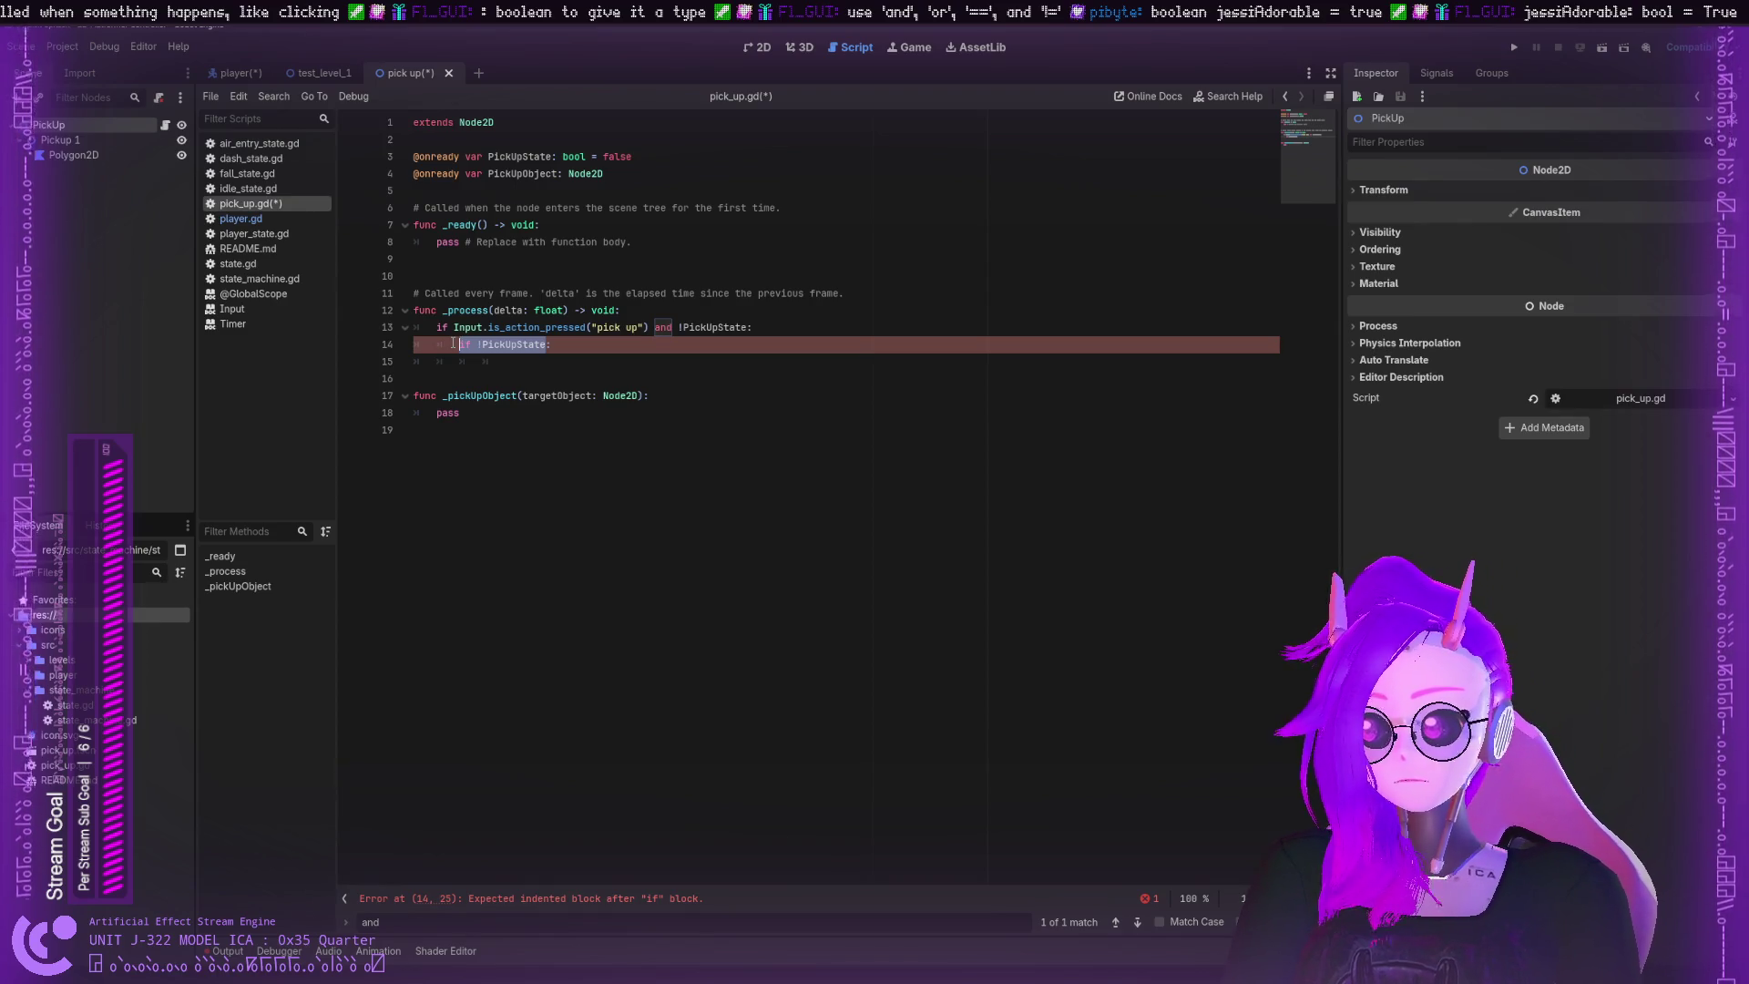
double_click(460, 328)
left_click(633, 328)
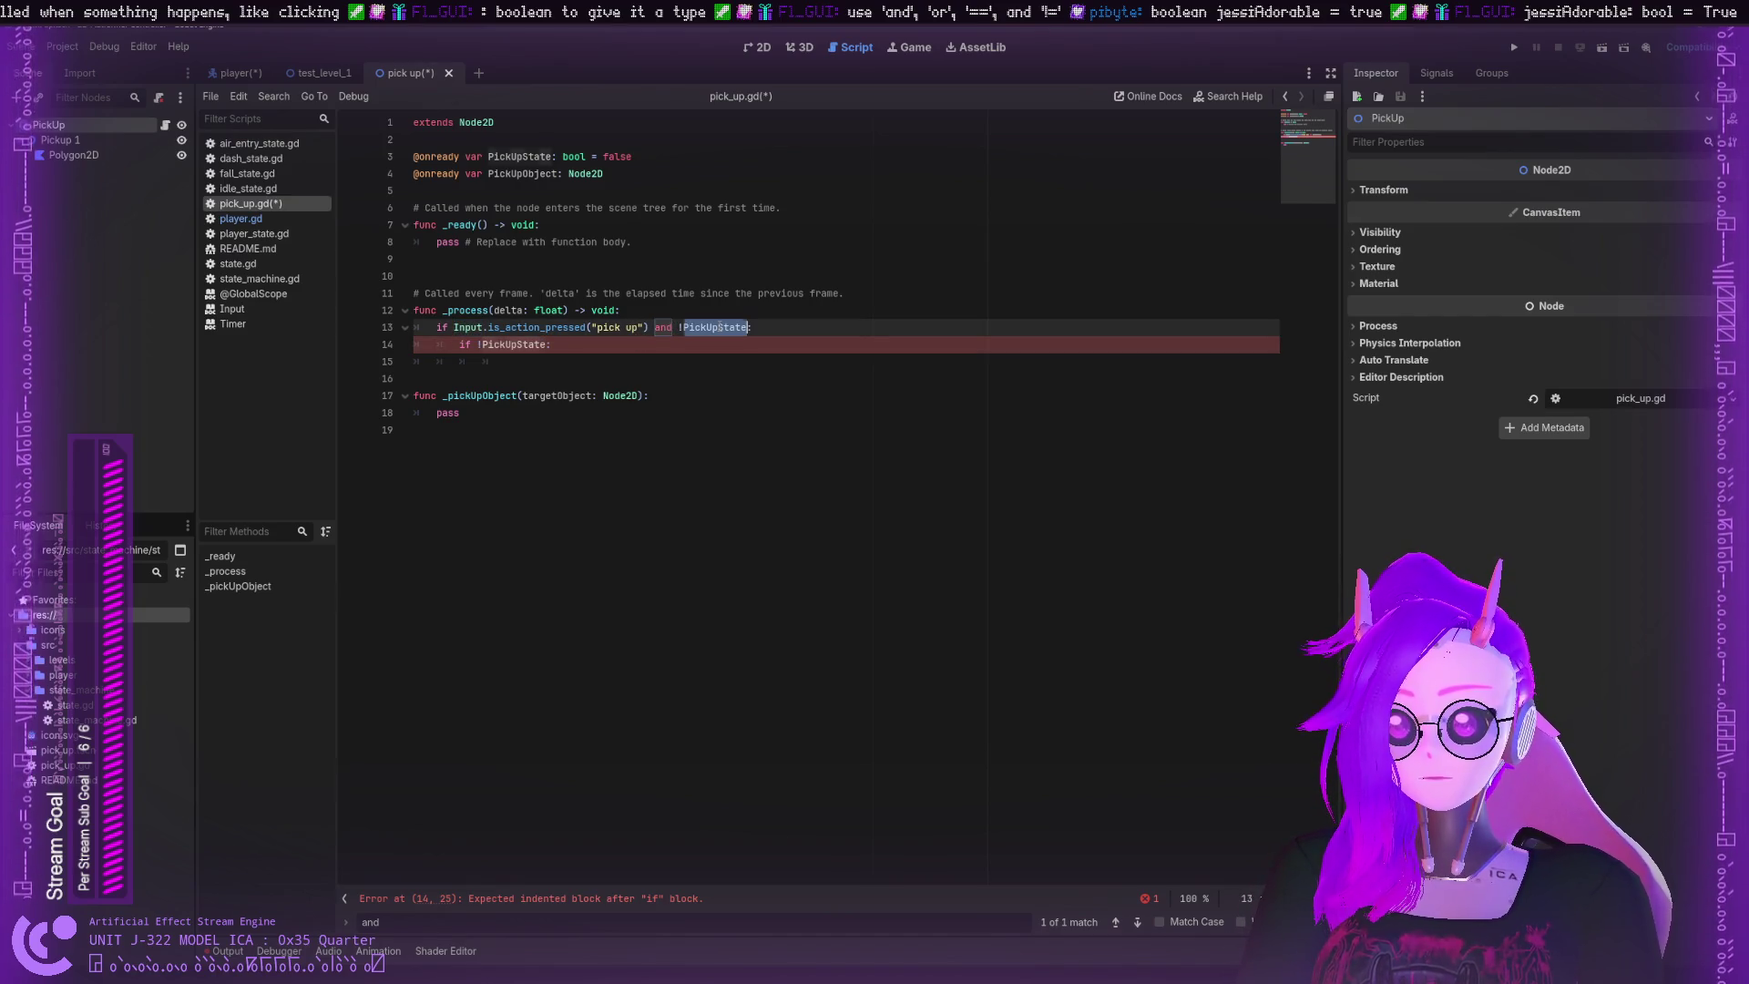
left_click(485, 344)
left_click_drag(551, 345, 463, 343)
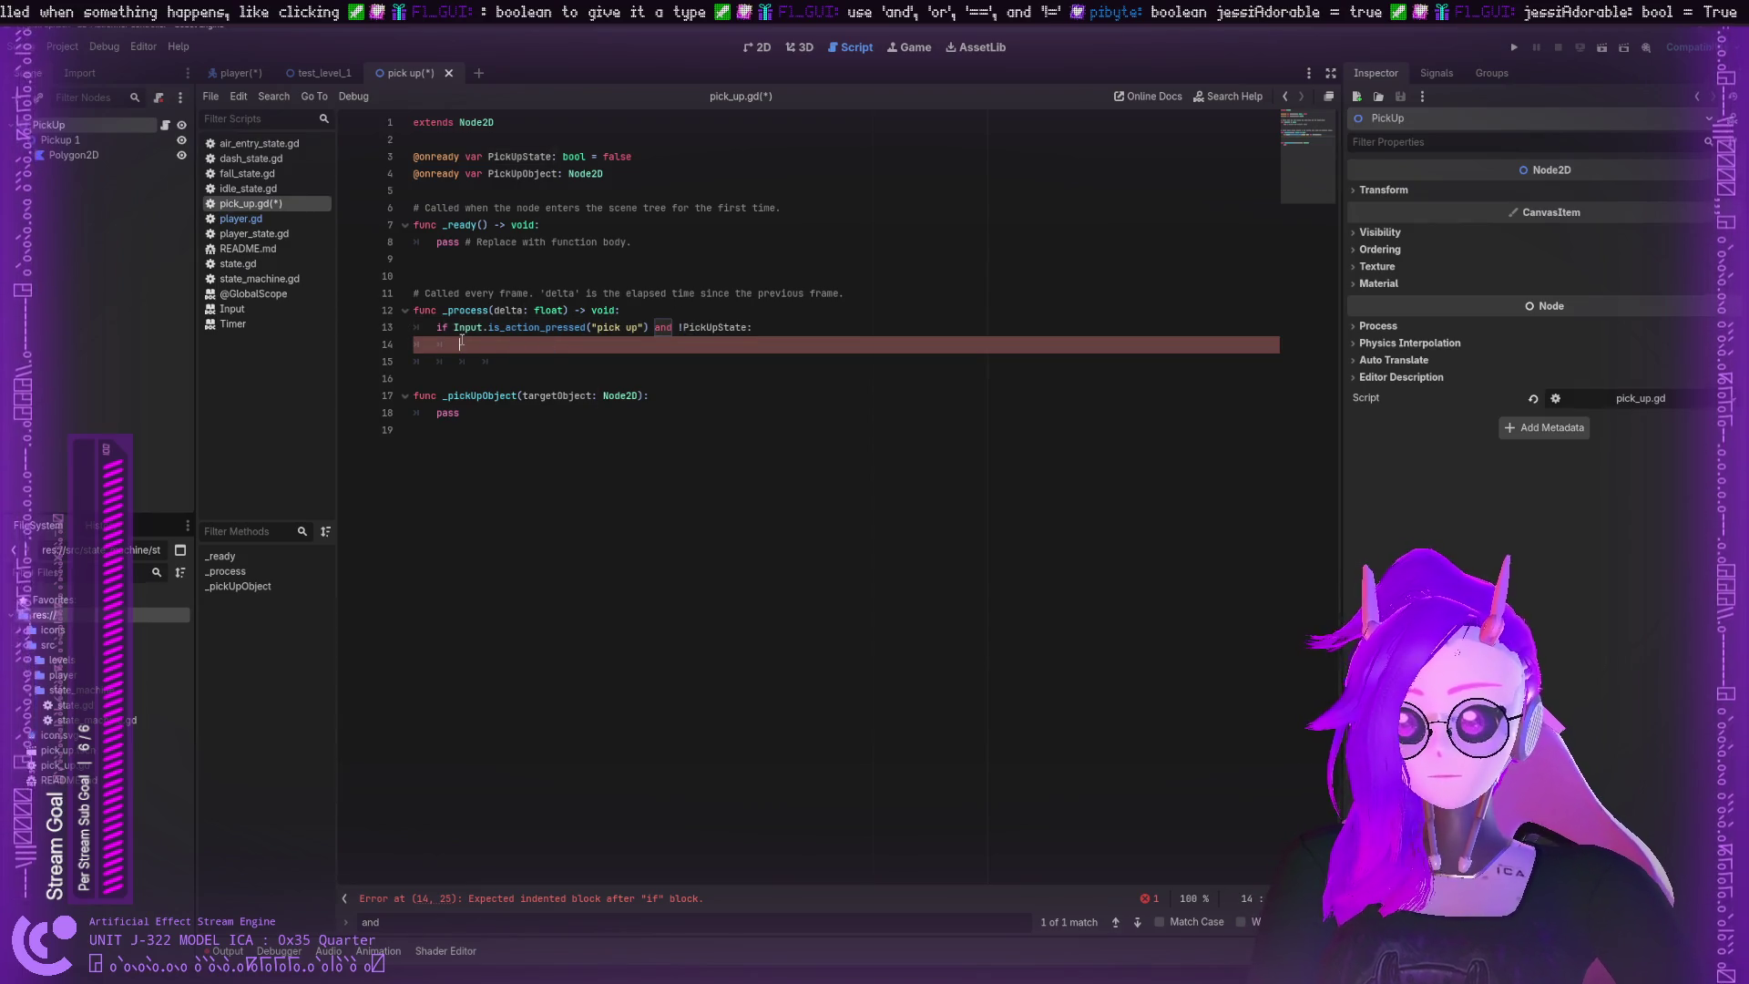
key("BackSpace")
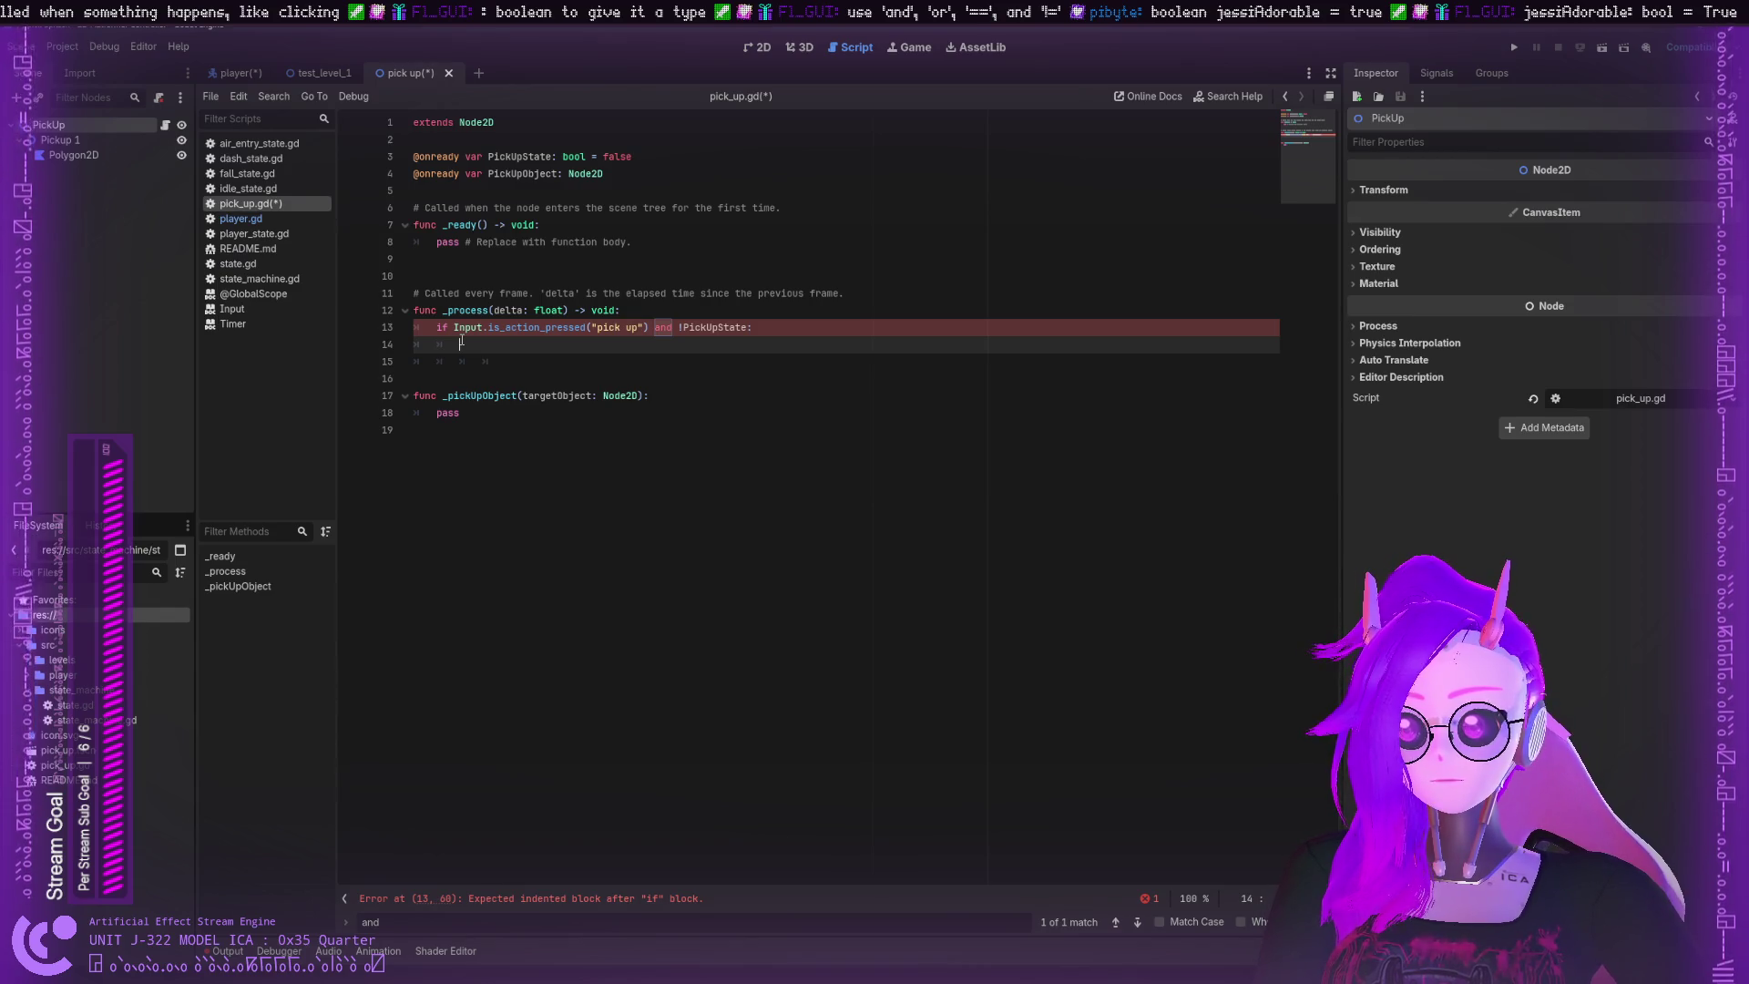
Step: Insert a _pickUpObject() call on line 14 via autocomplete and delete the empty line below
type("_")
key("BackSpace")
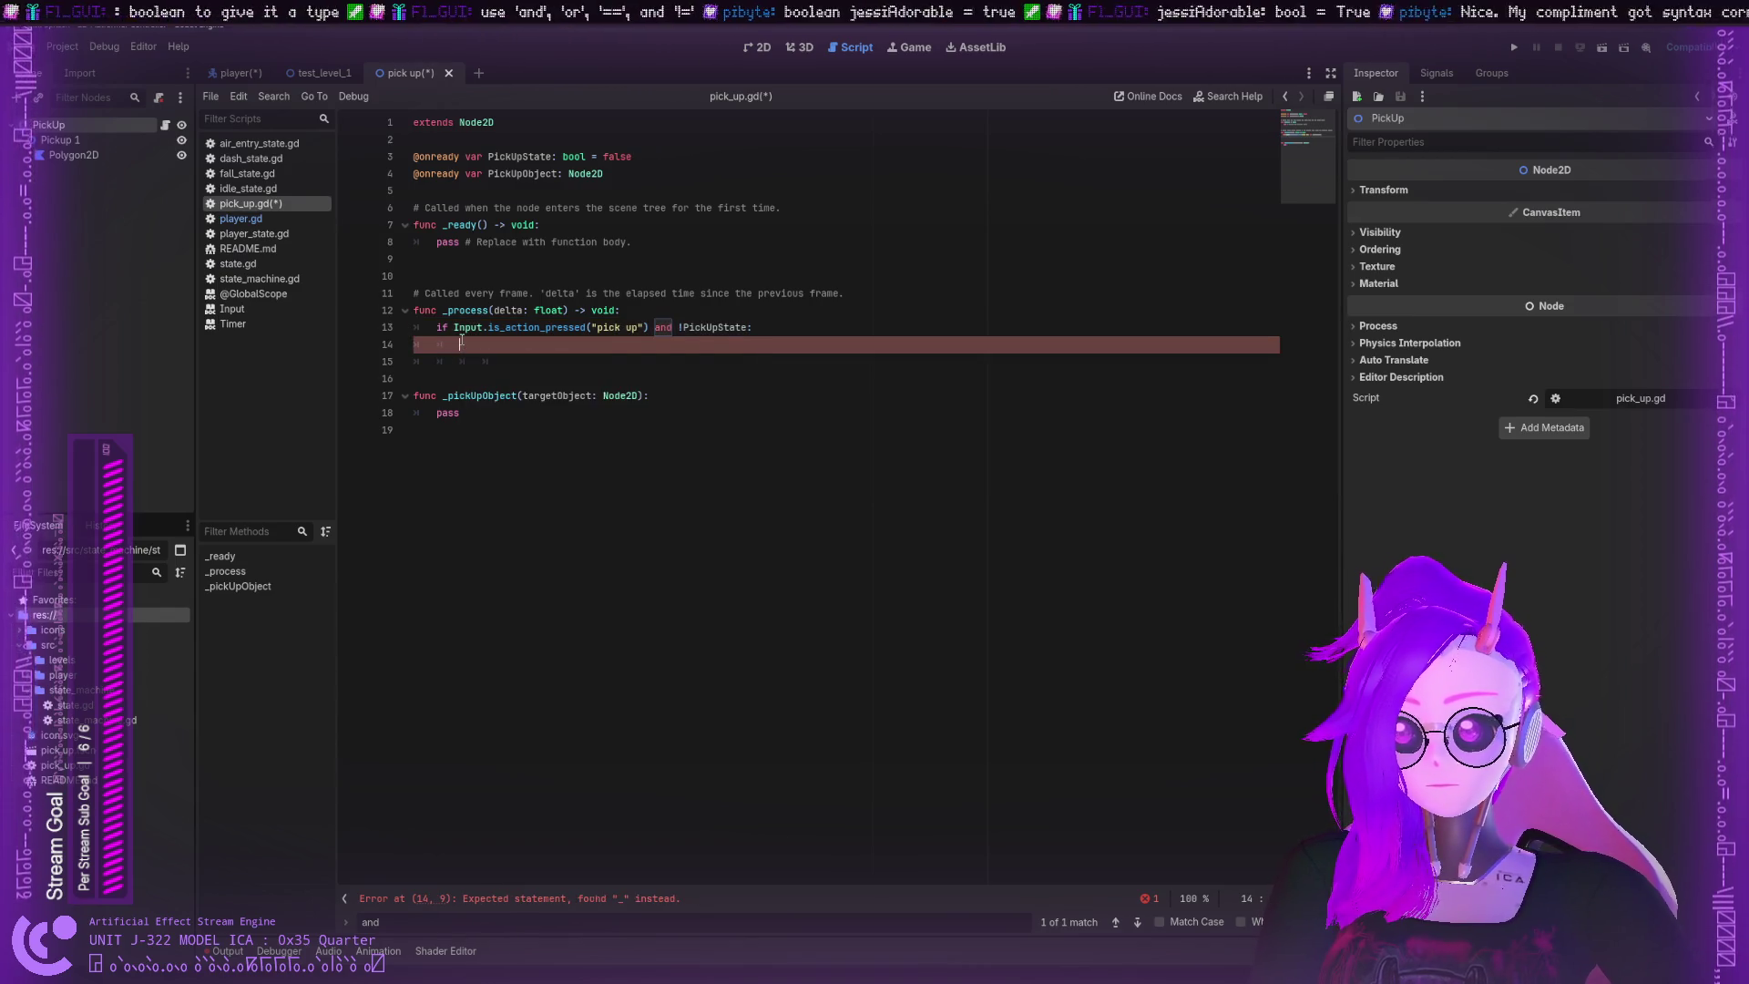
type("_")
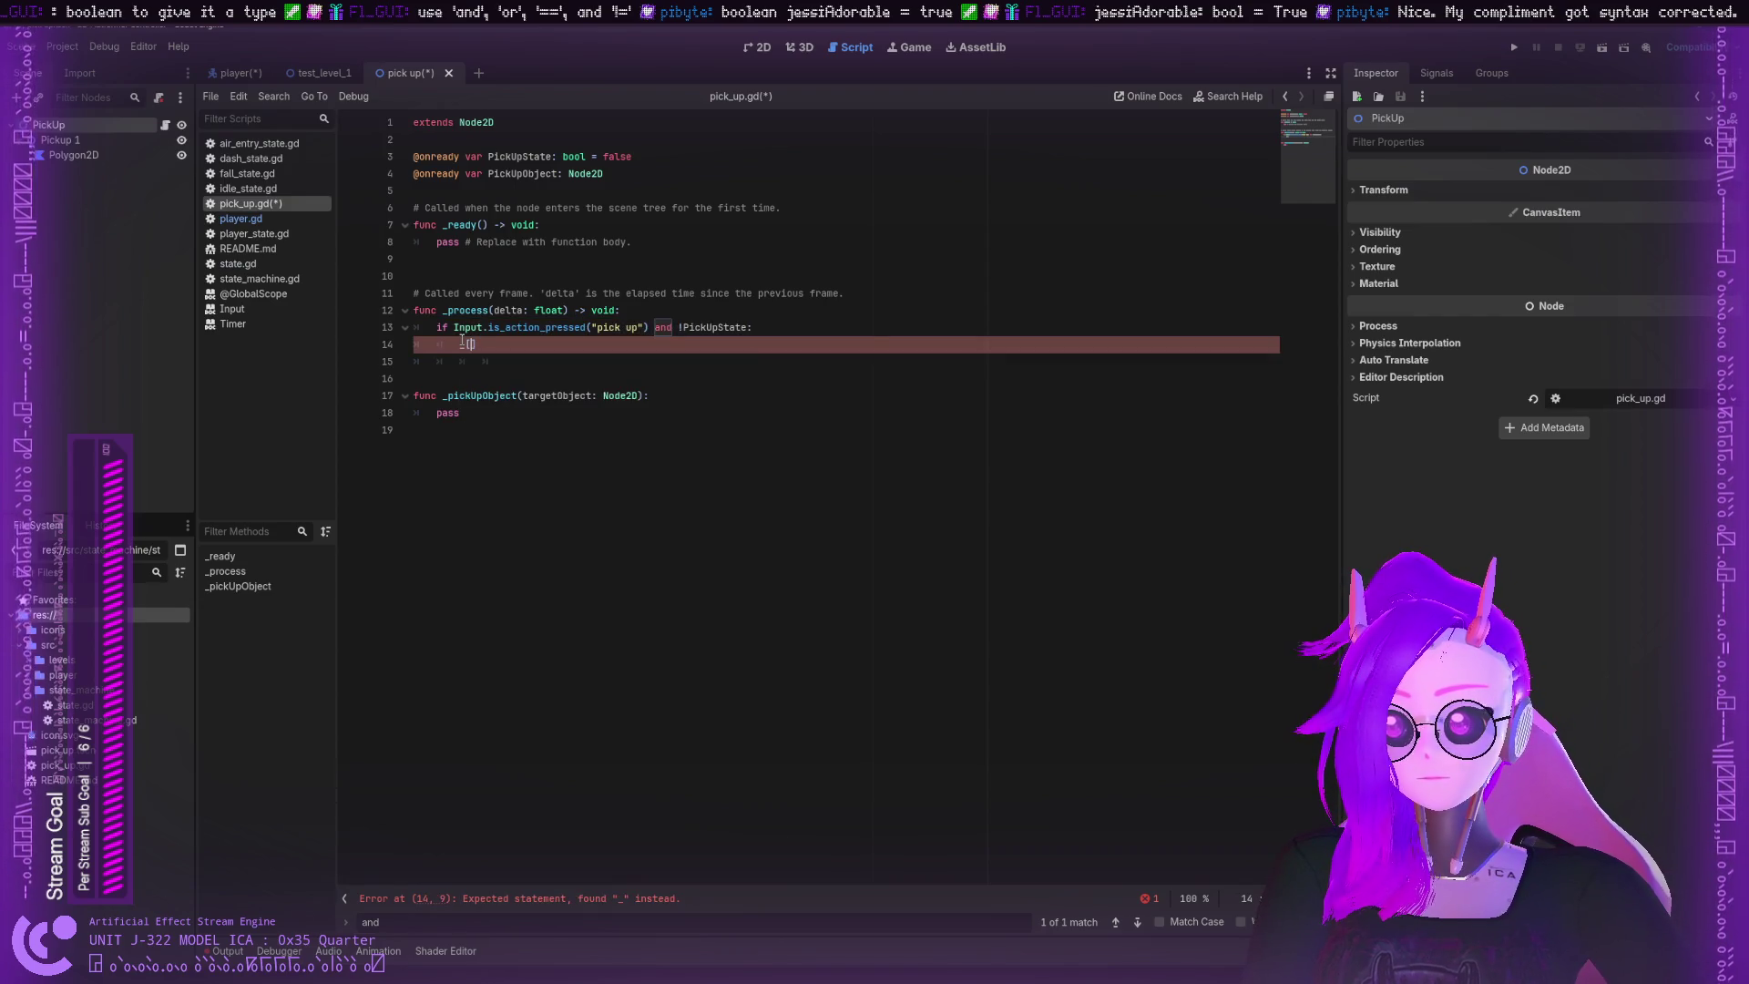
type("pick")
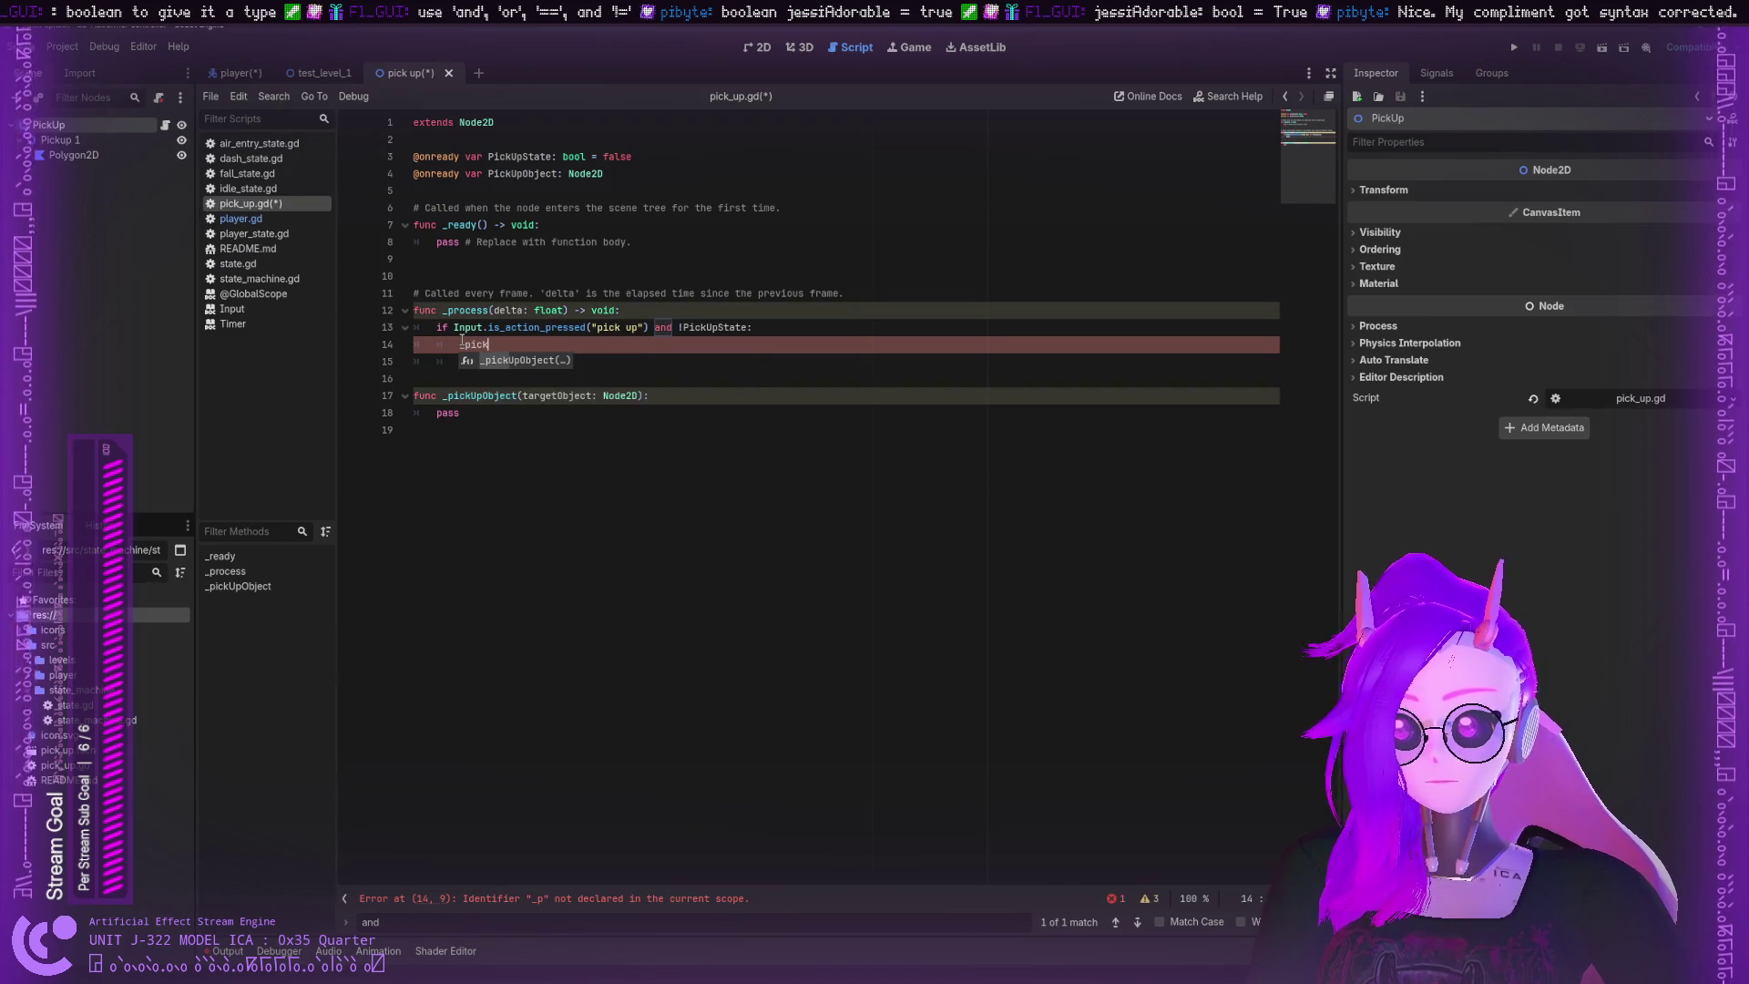
type("UpOvj")
key("BackSpace")
key("BackSpace")
type("bject")
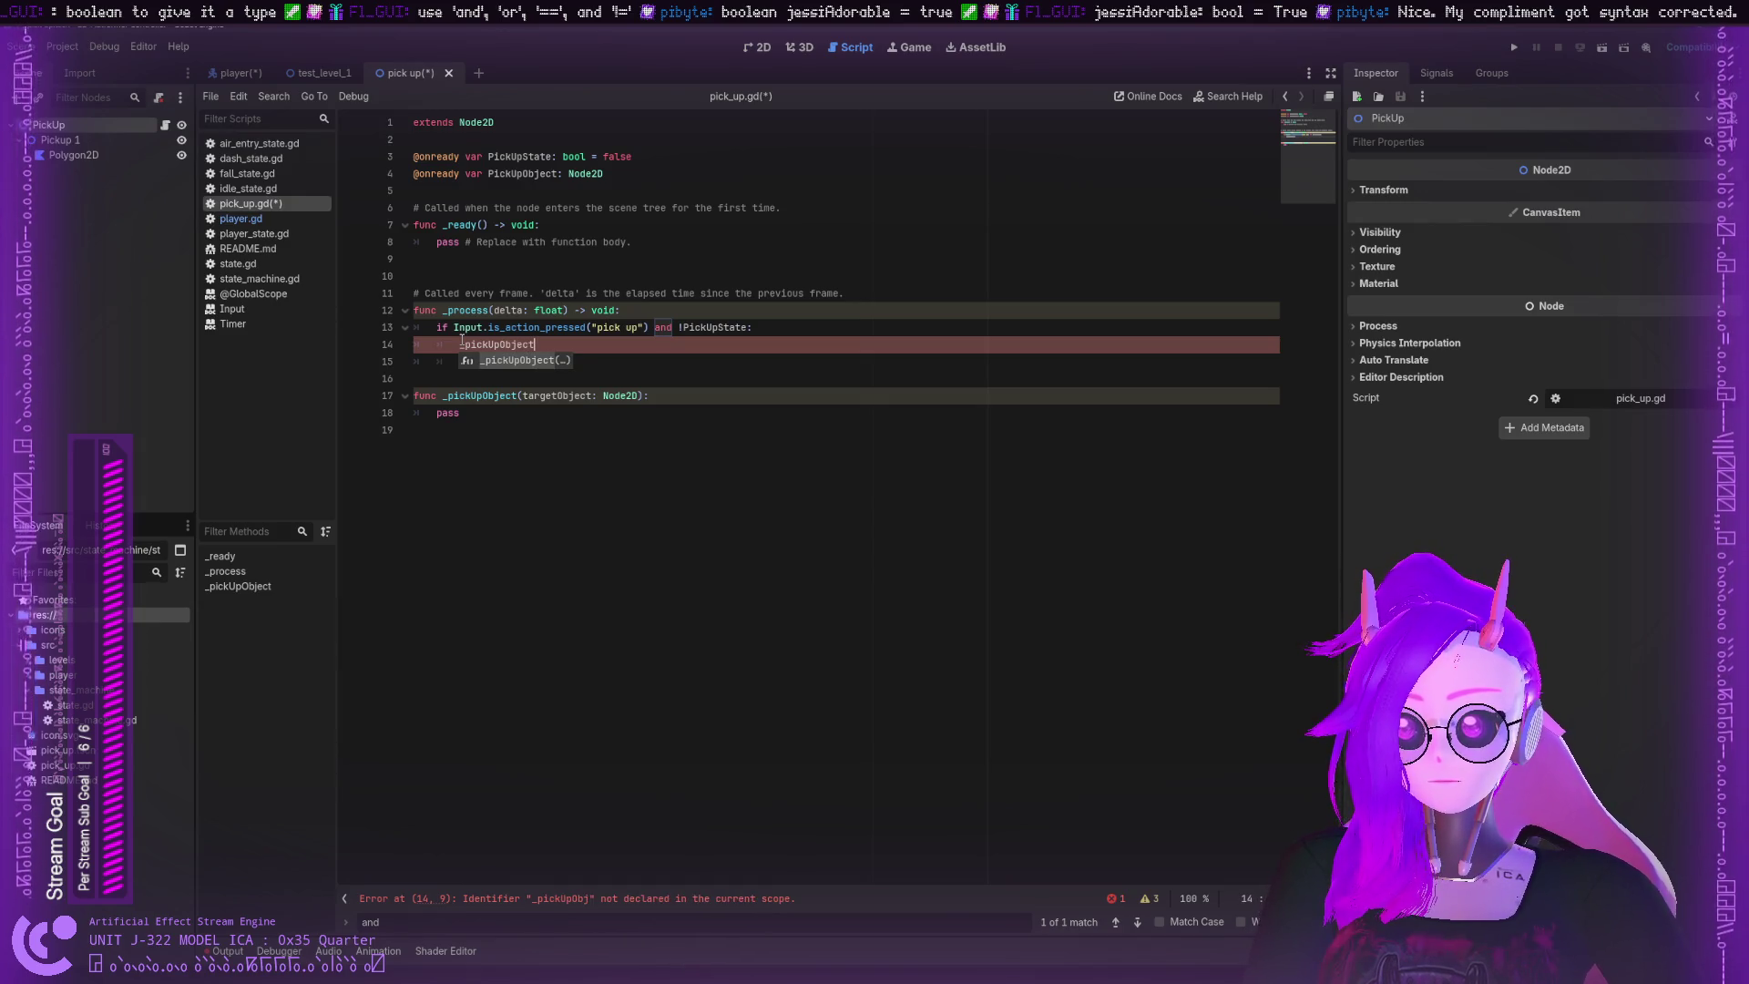
key("Return")
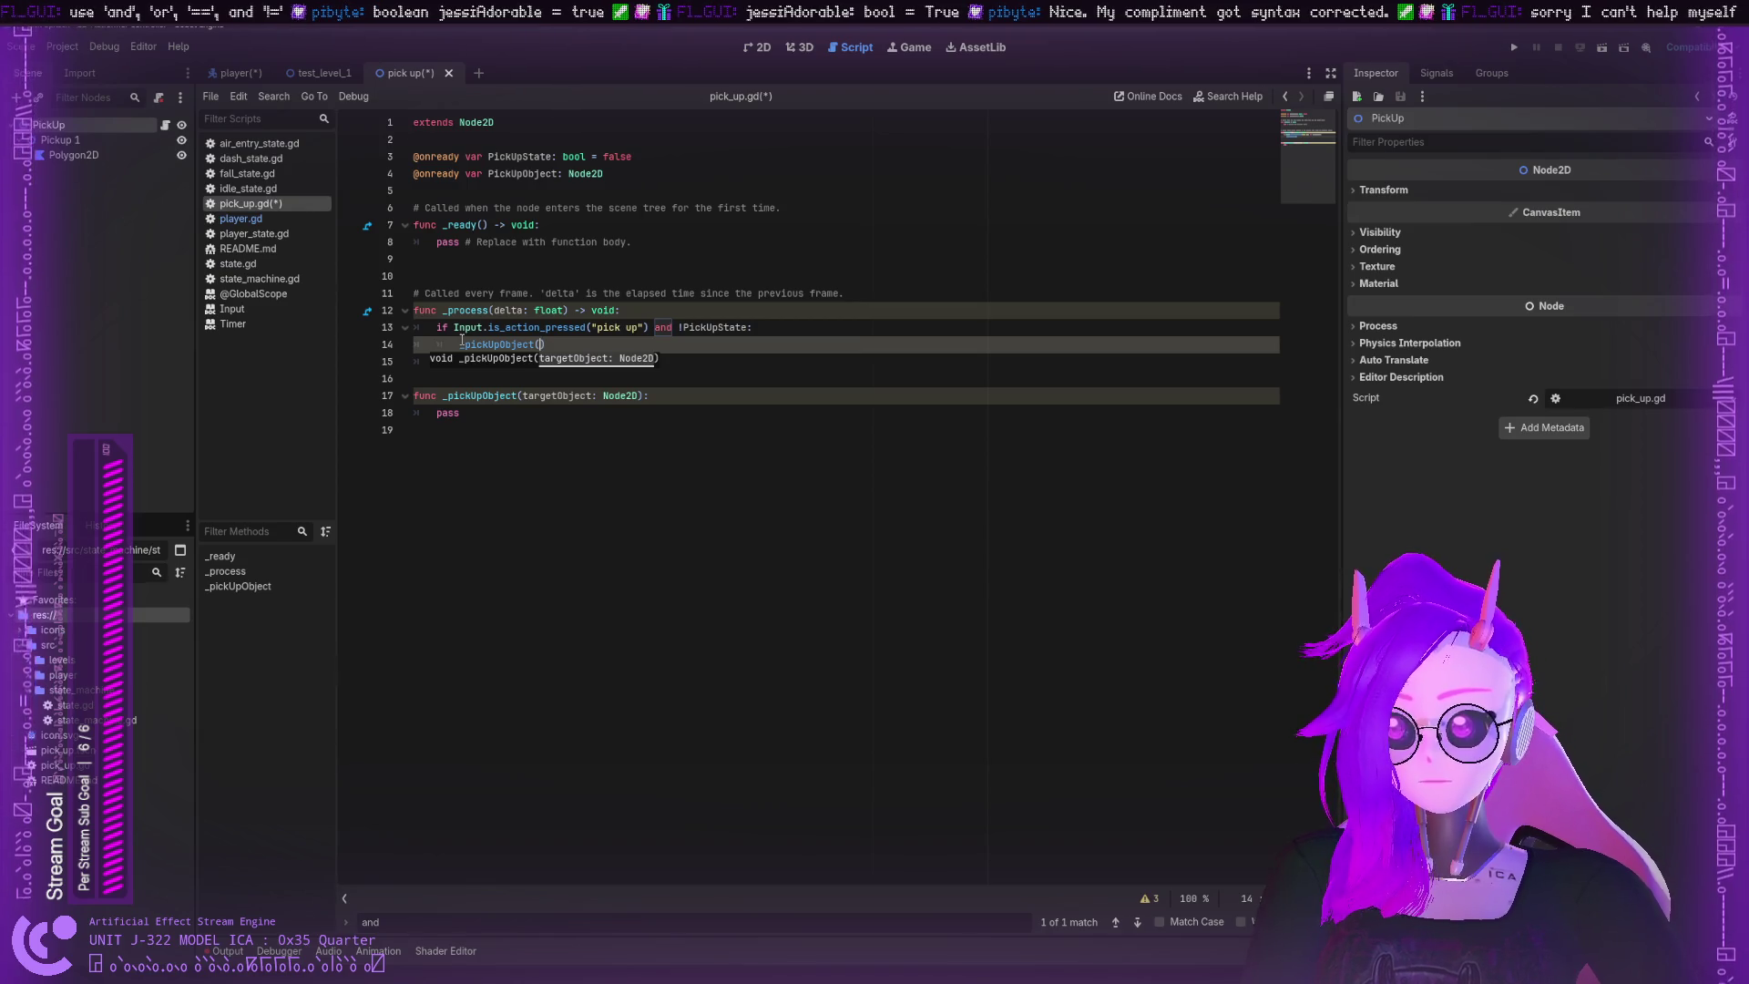
left_click(567, 339)
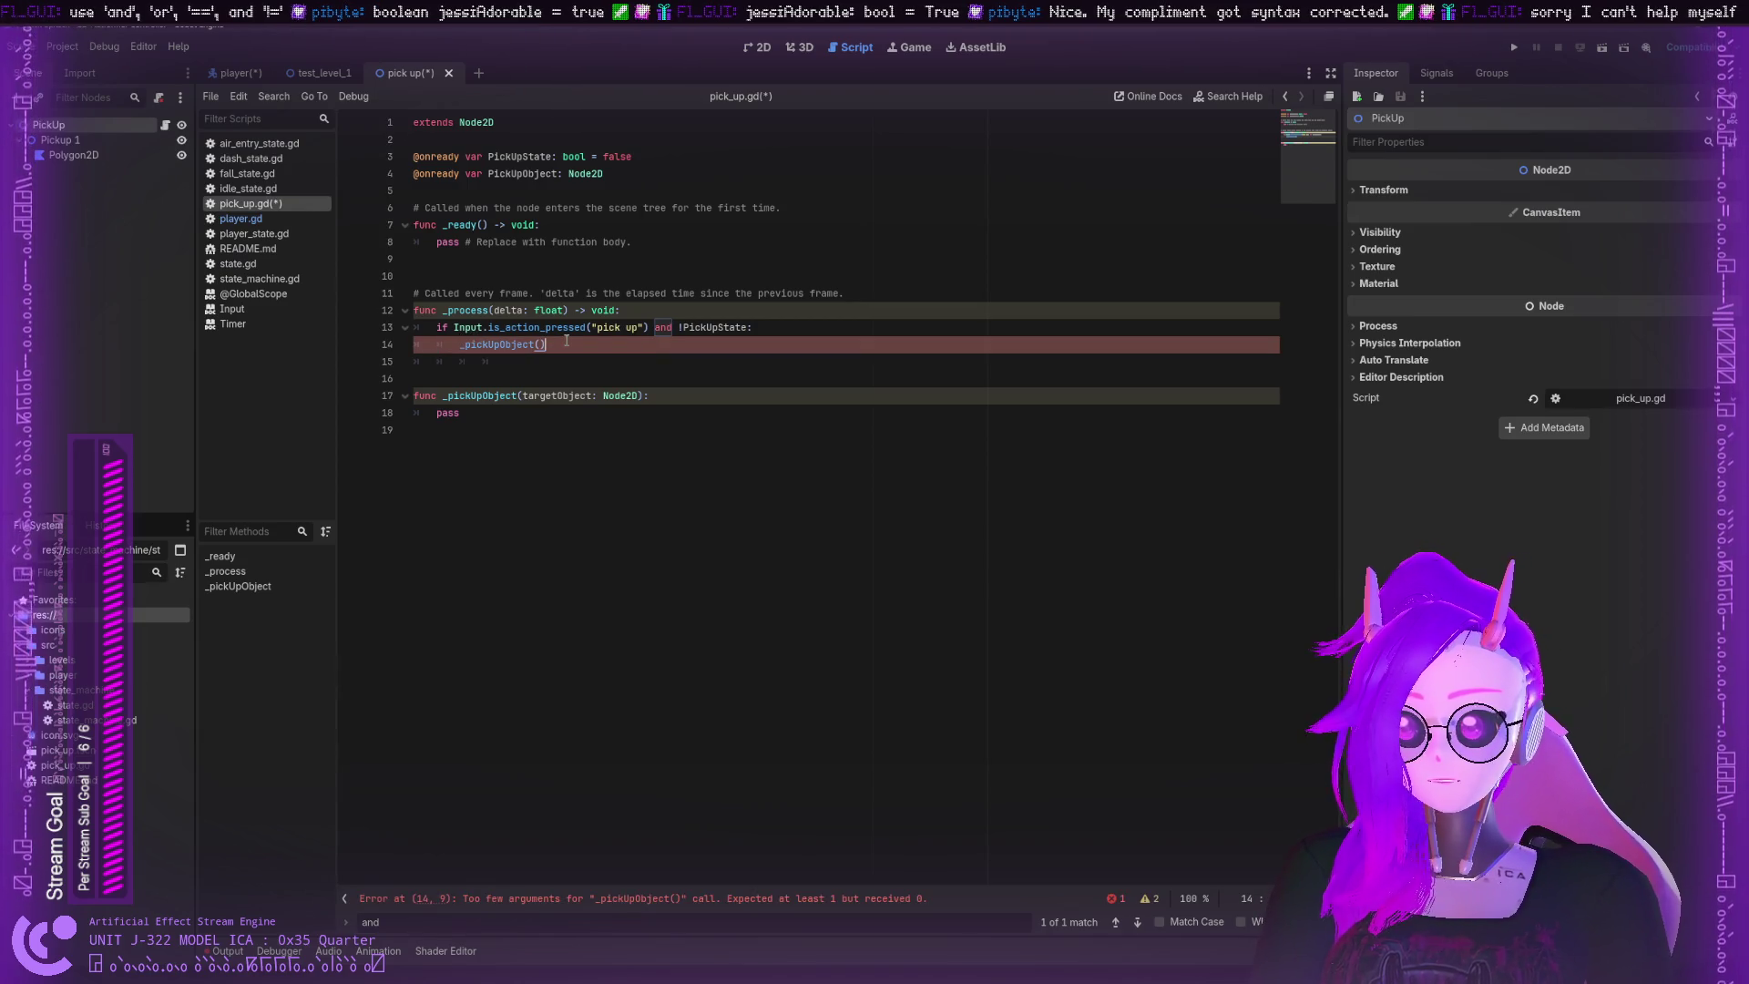
left_click(551, 356)
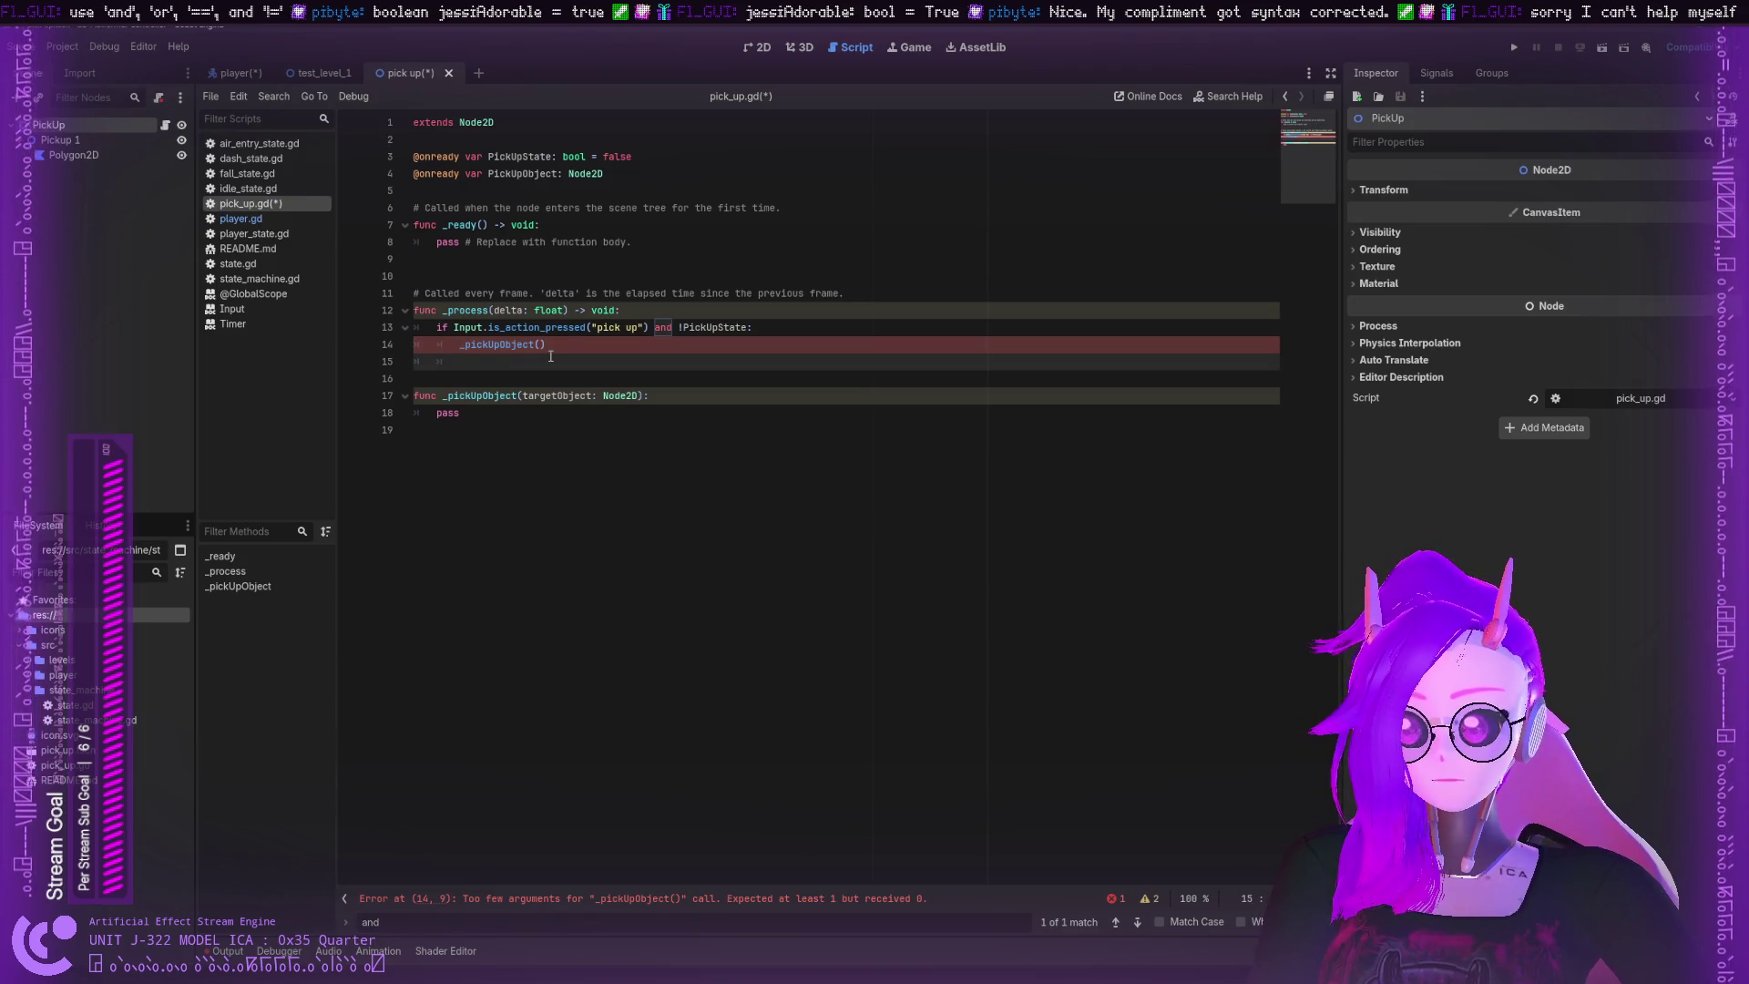
key("BackSpace")
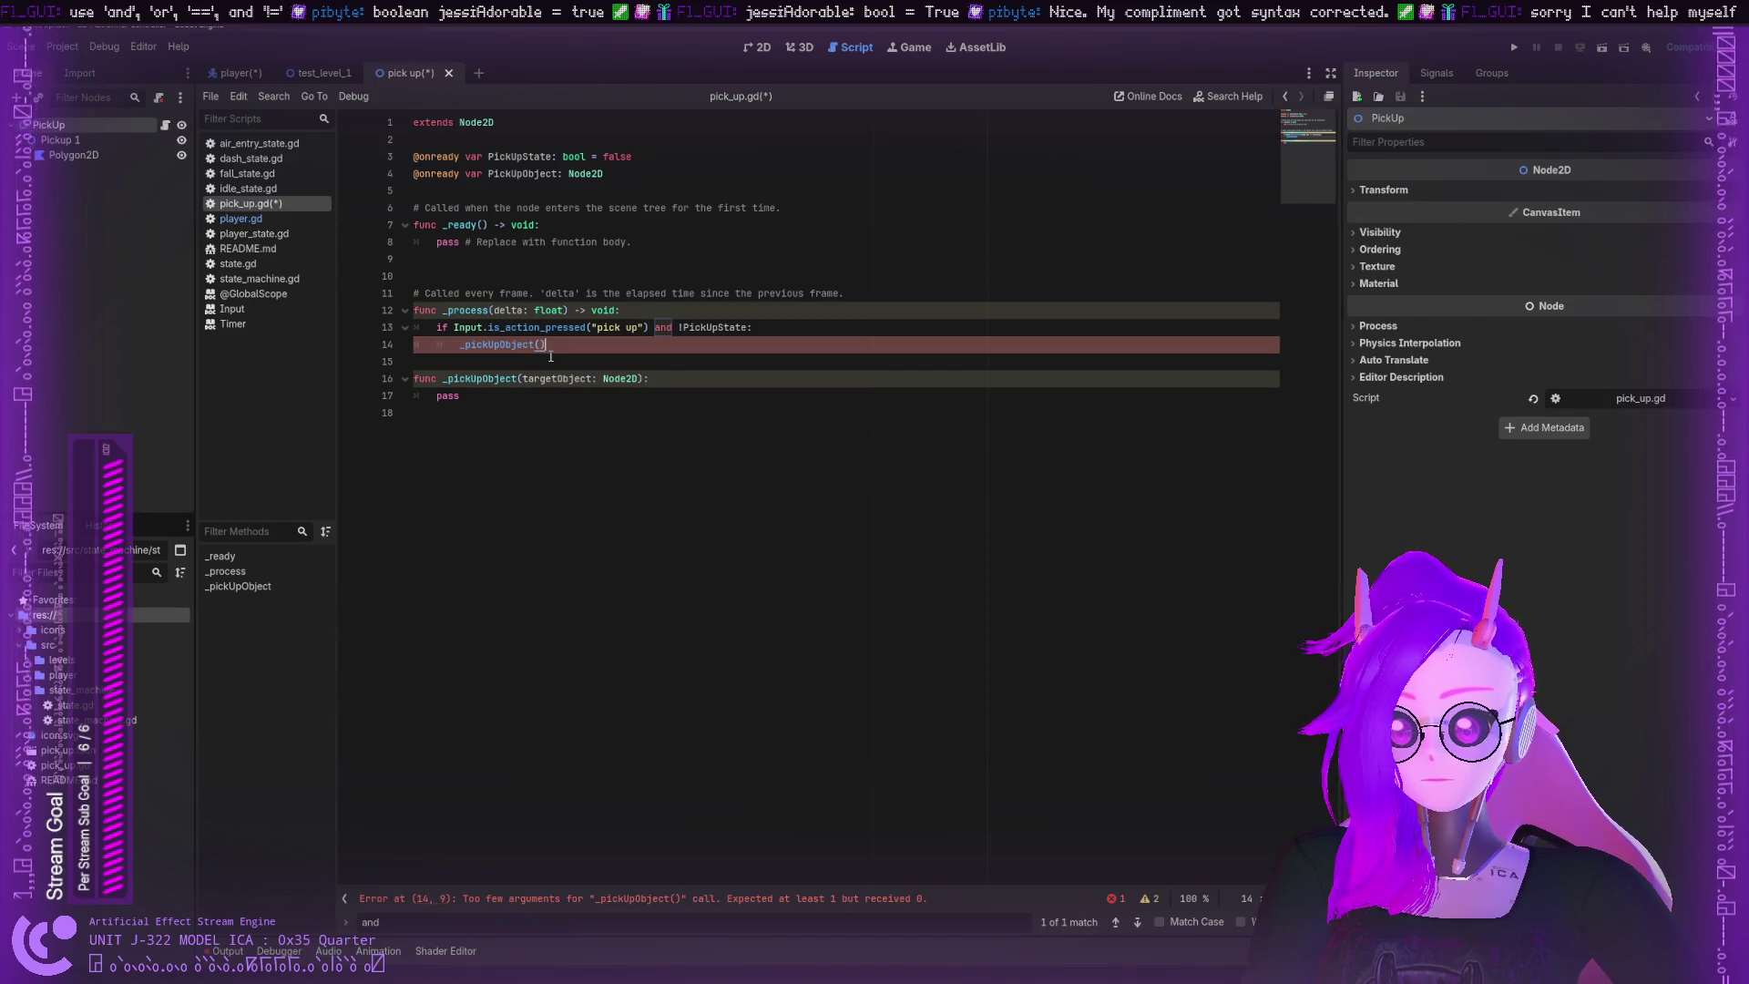
key("Left")
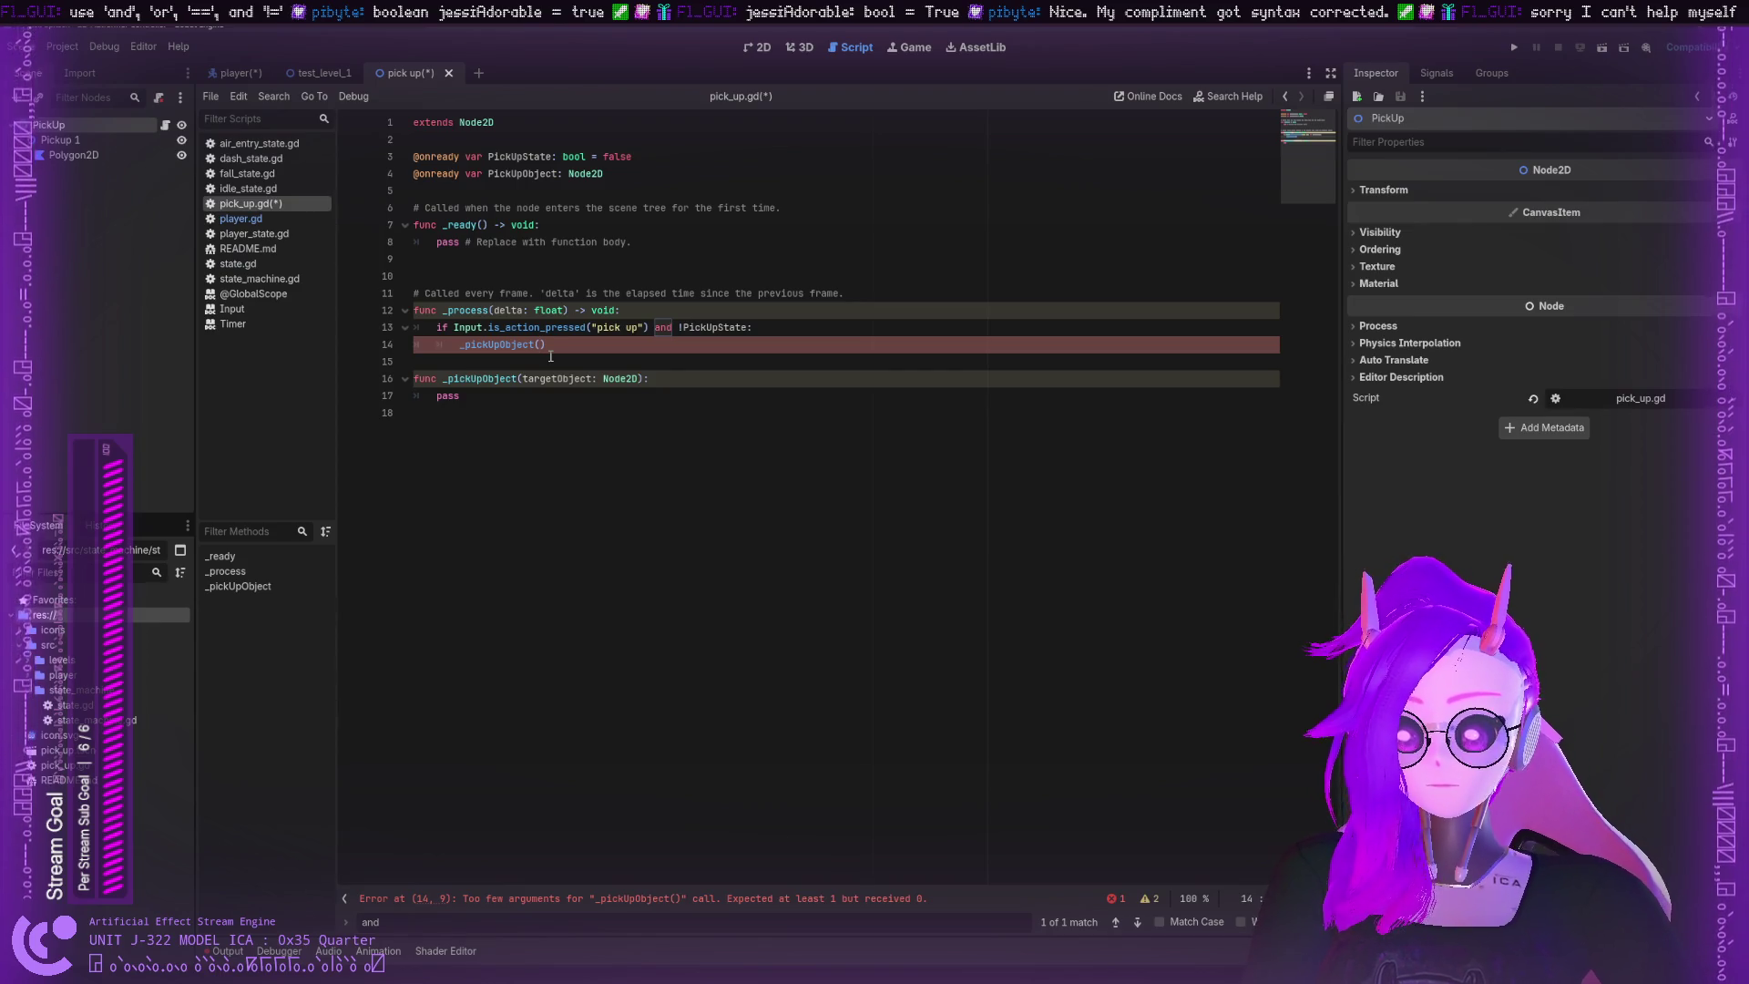
Step: Pass FoundObject into _pickUpObject() and start a 'var FoundObject = Node2D' line above
key("ctrl+space")
key("Escape")
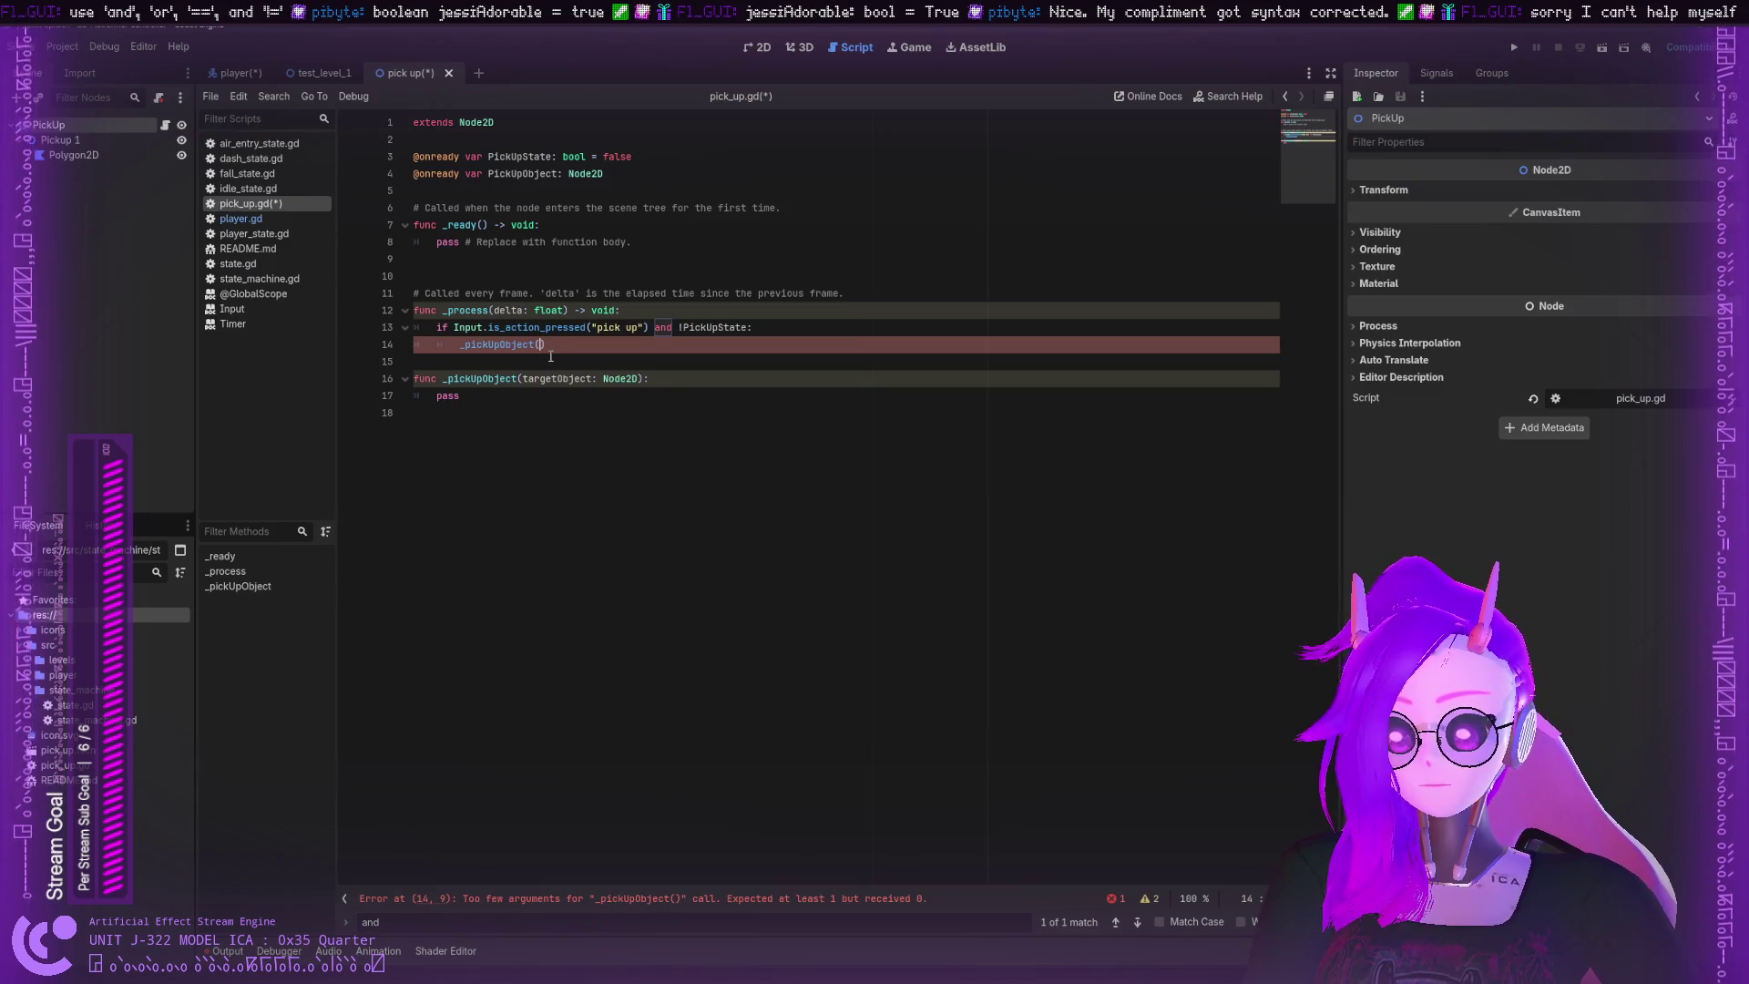
type("pb")
key("BackSpace")
key("BackSpace")
type("bject")
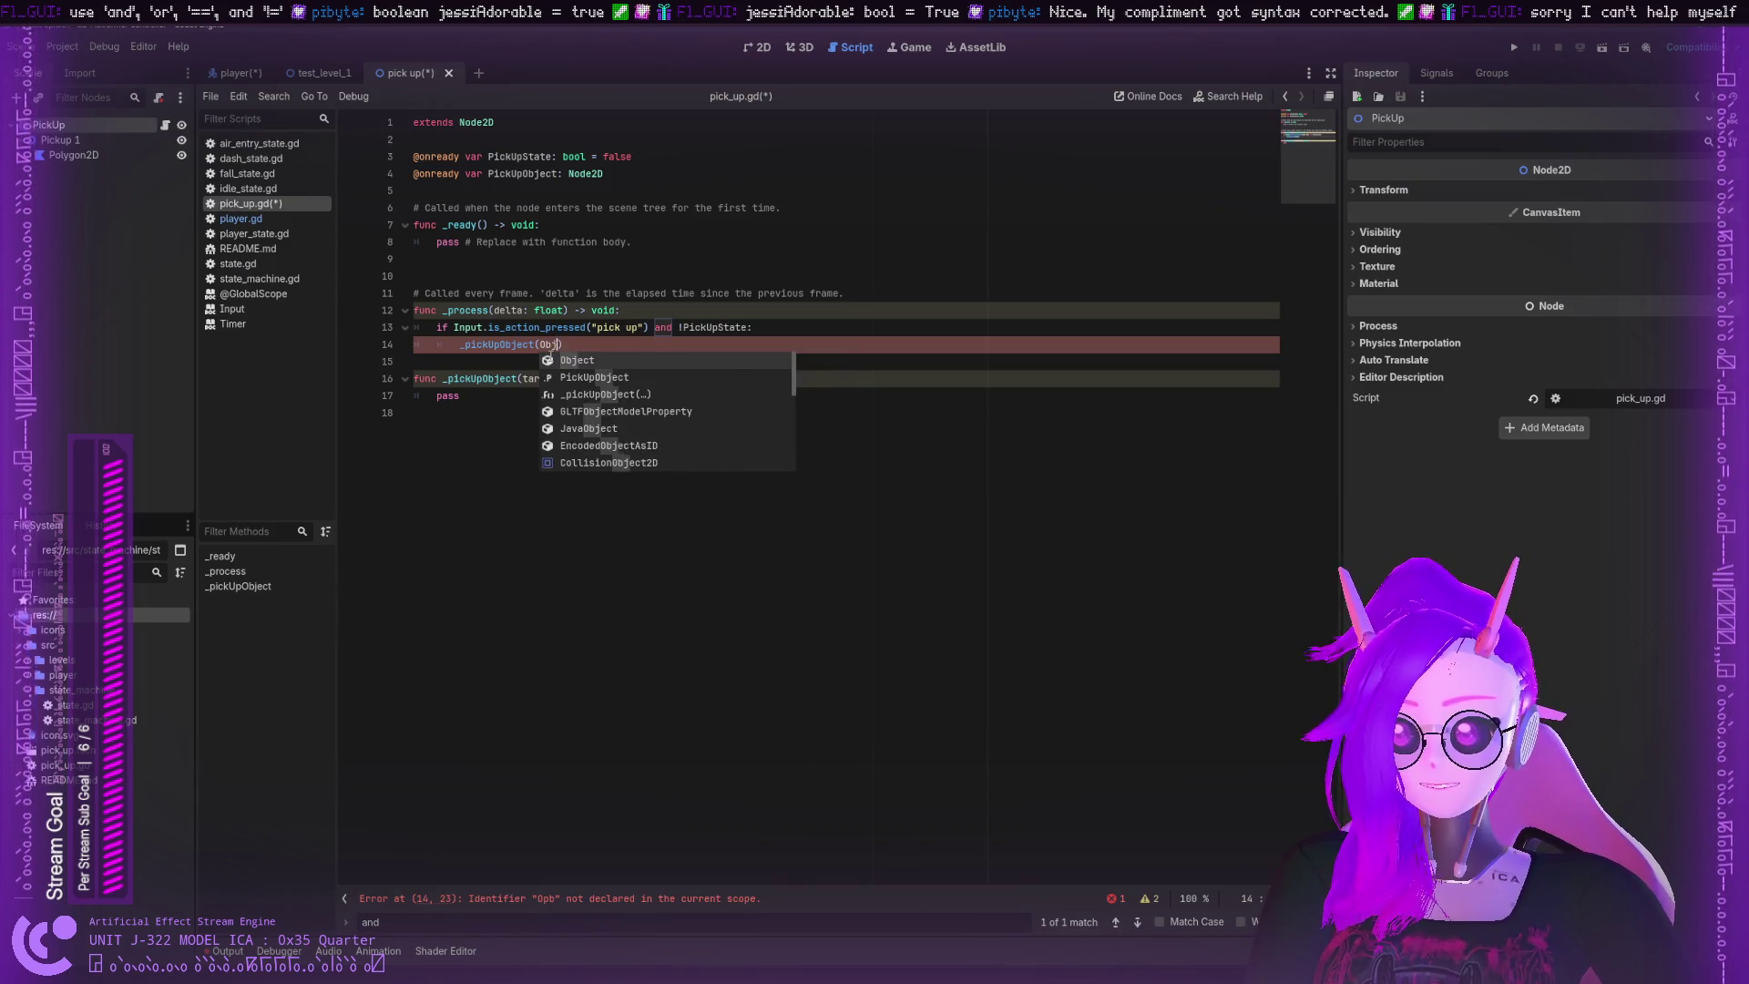
key("Escape")
key("BackSpace")
key("BackSpace")
key("BackSpace")
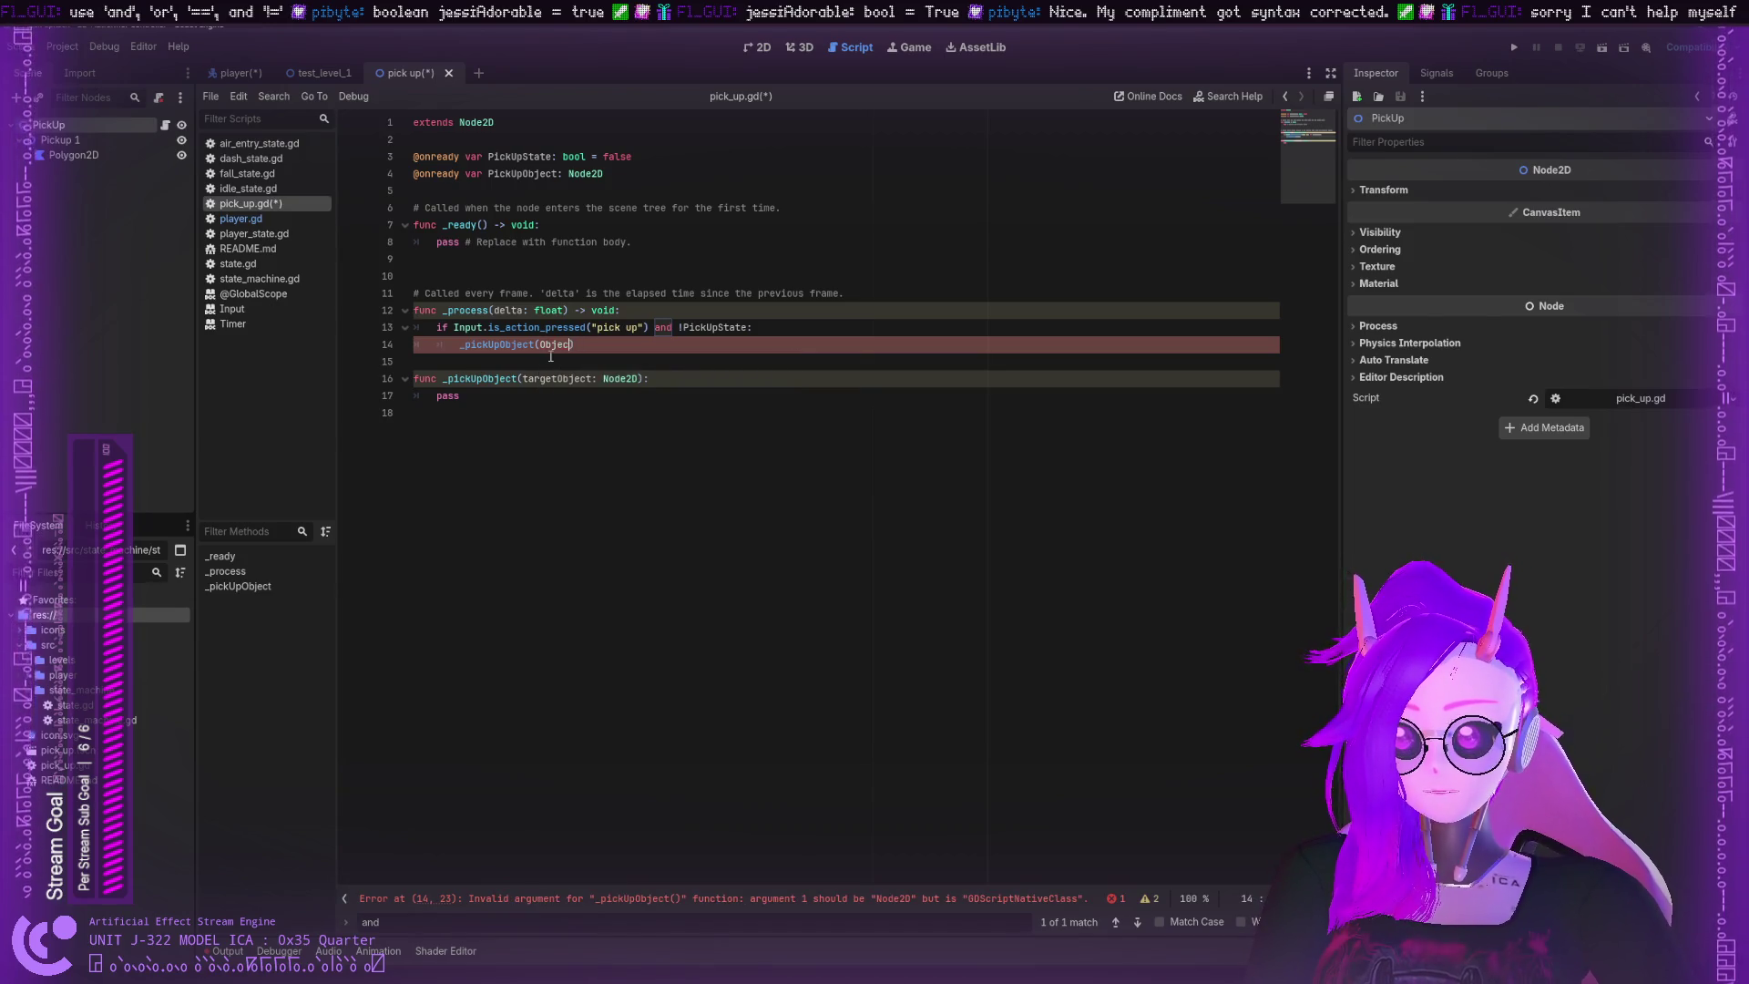
key("BackSpace")
key("BackSpace")
type("FoundOb")
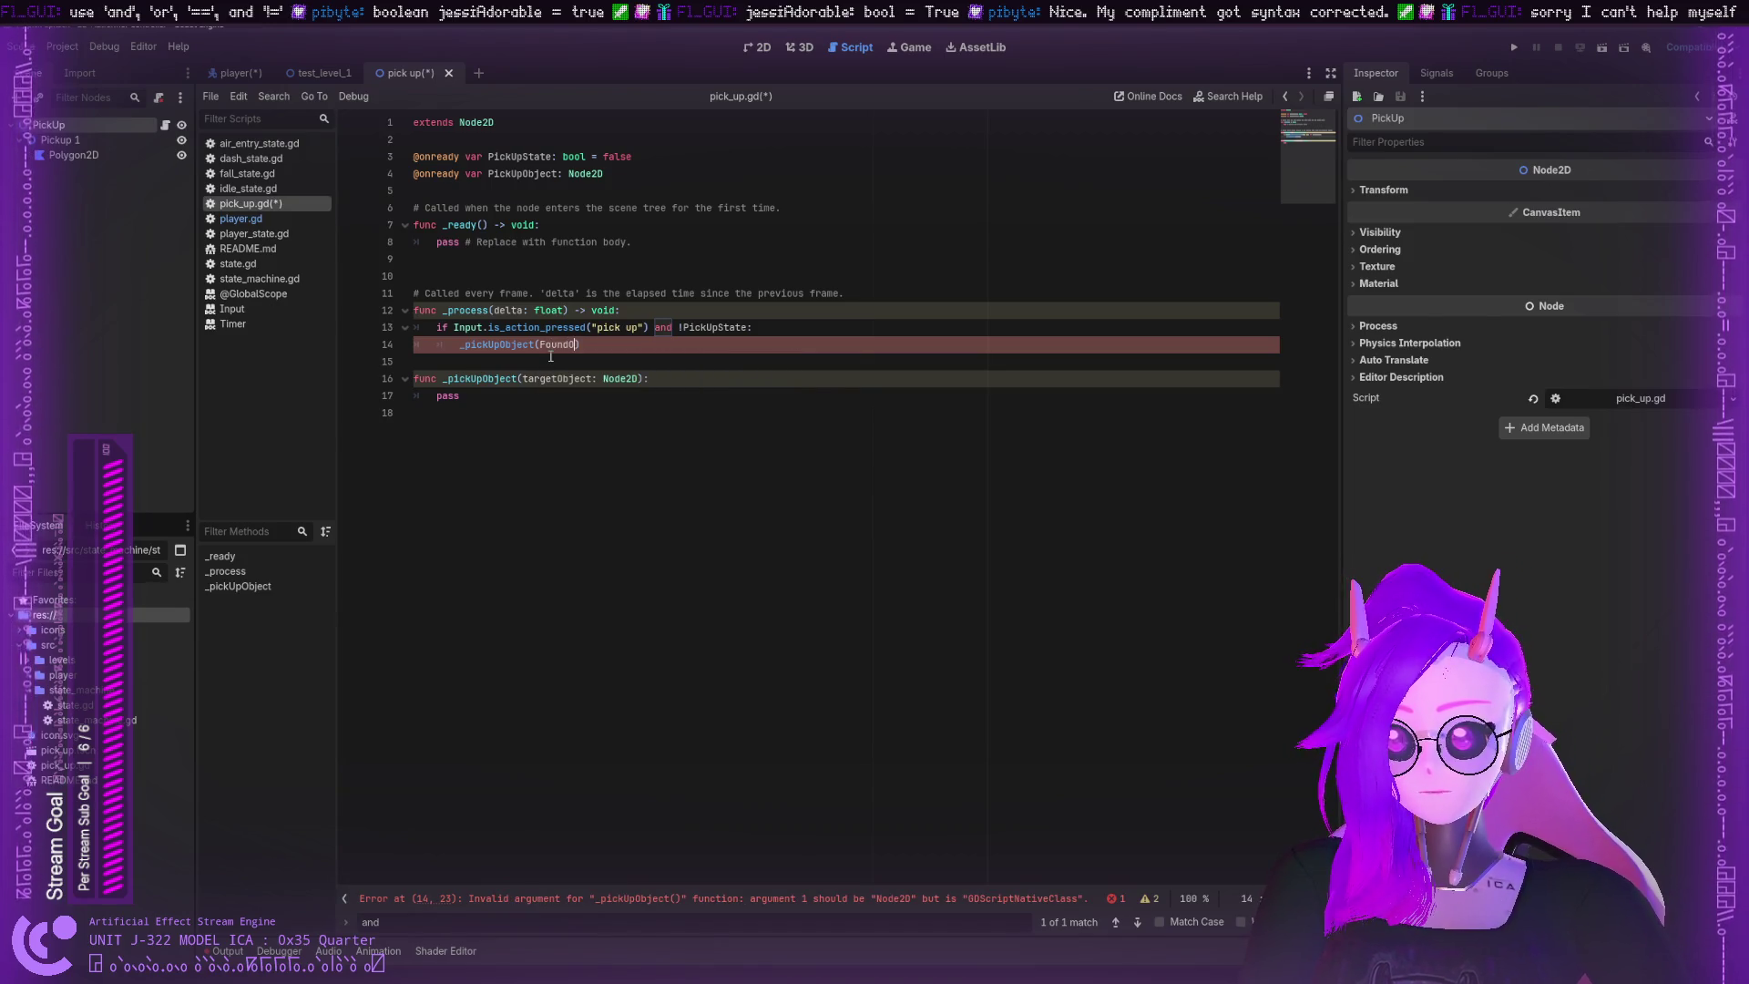
type("ject")
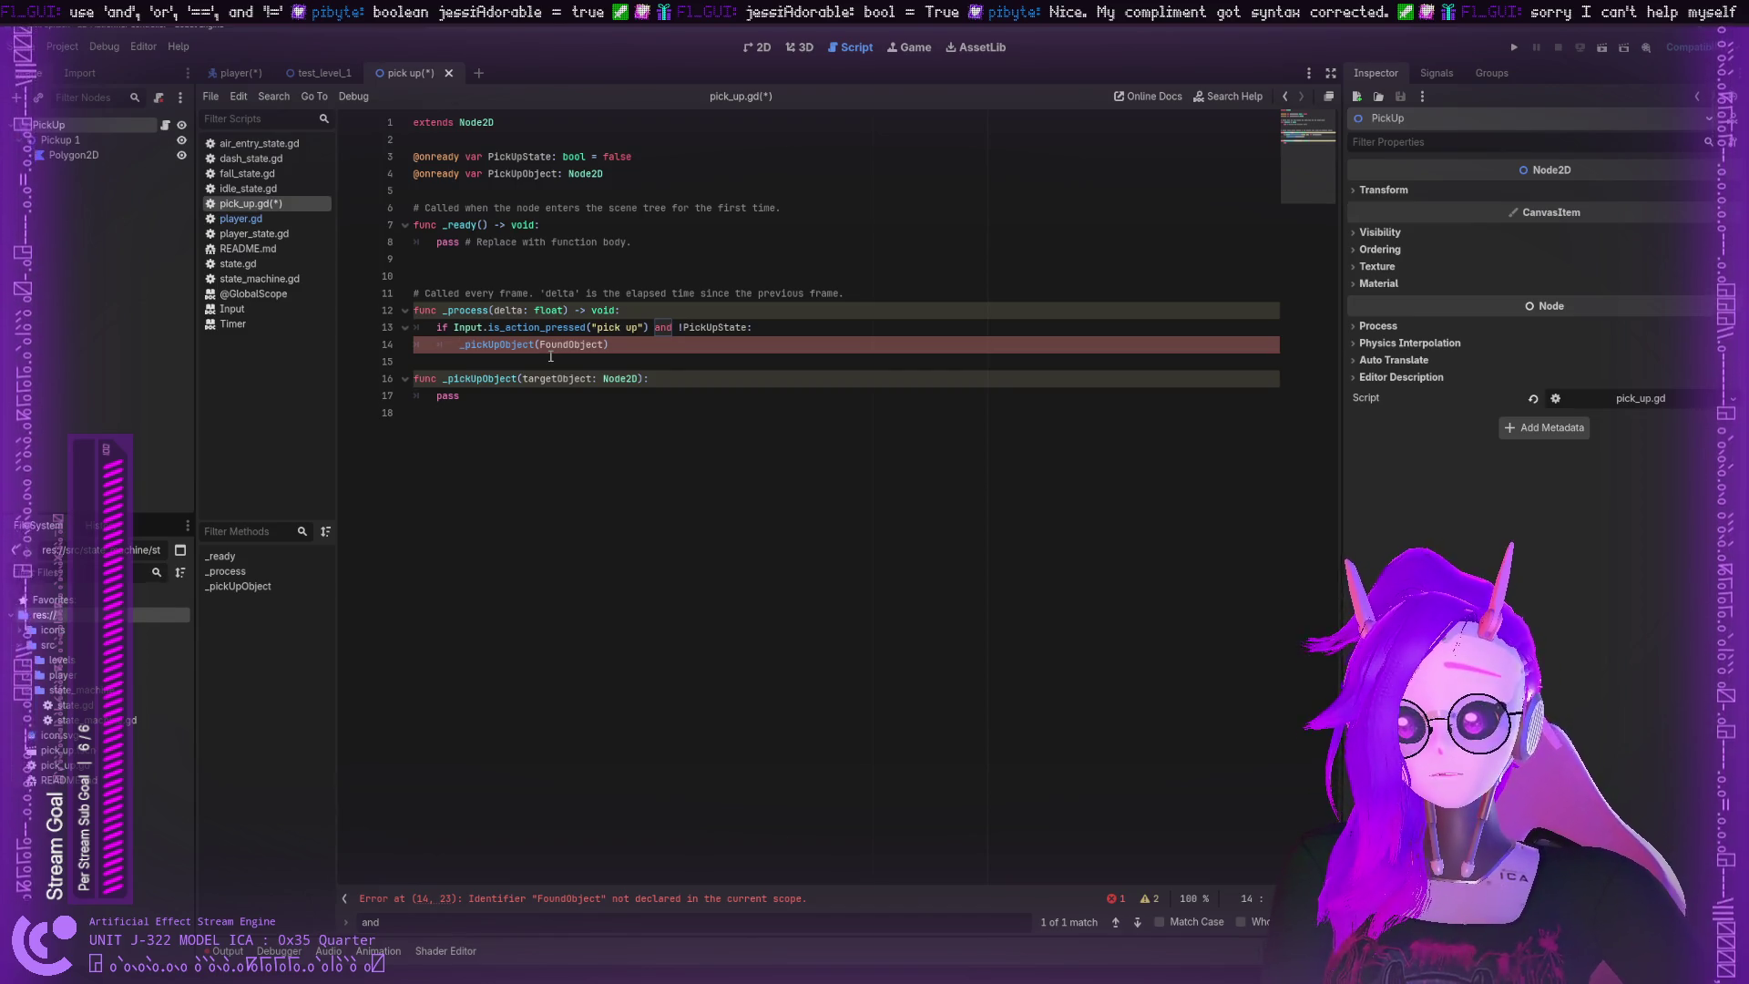
key("Return")
type("var F")
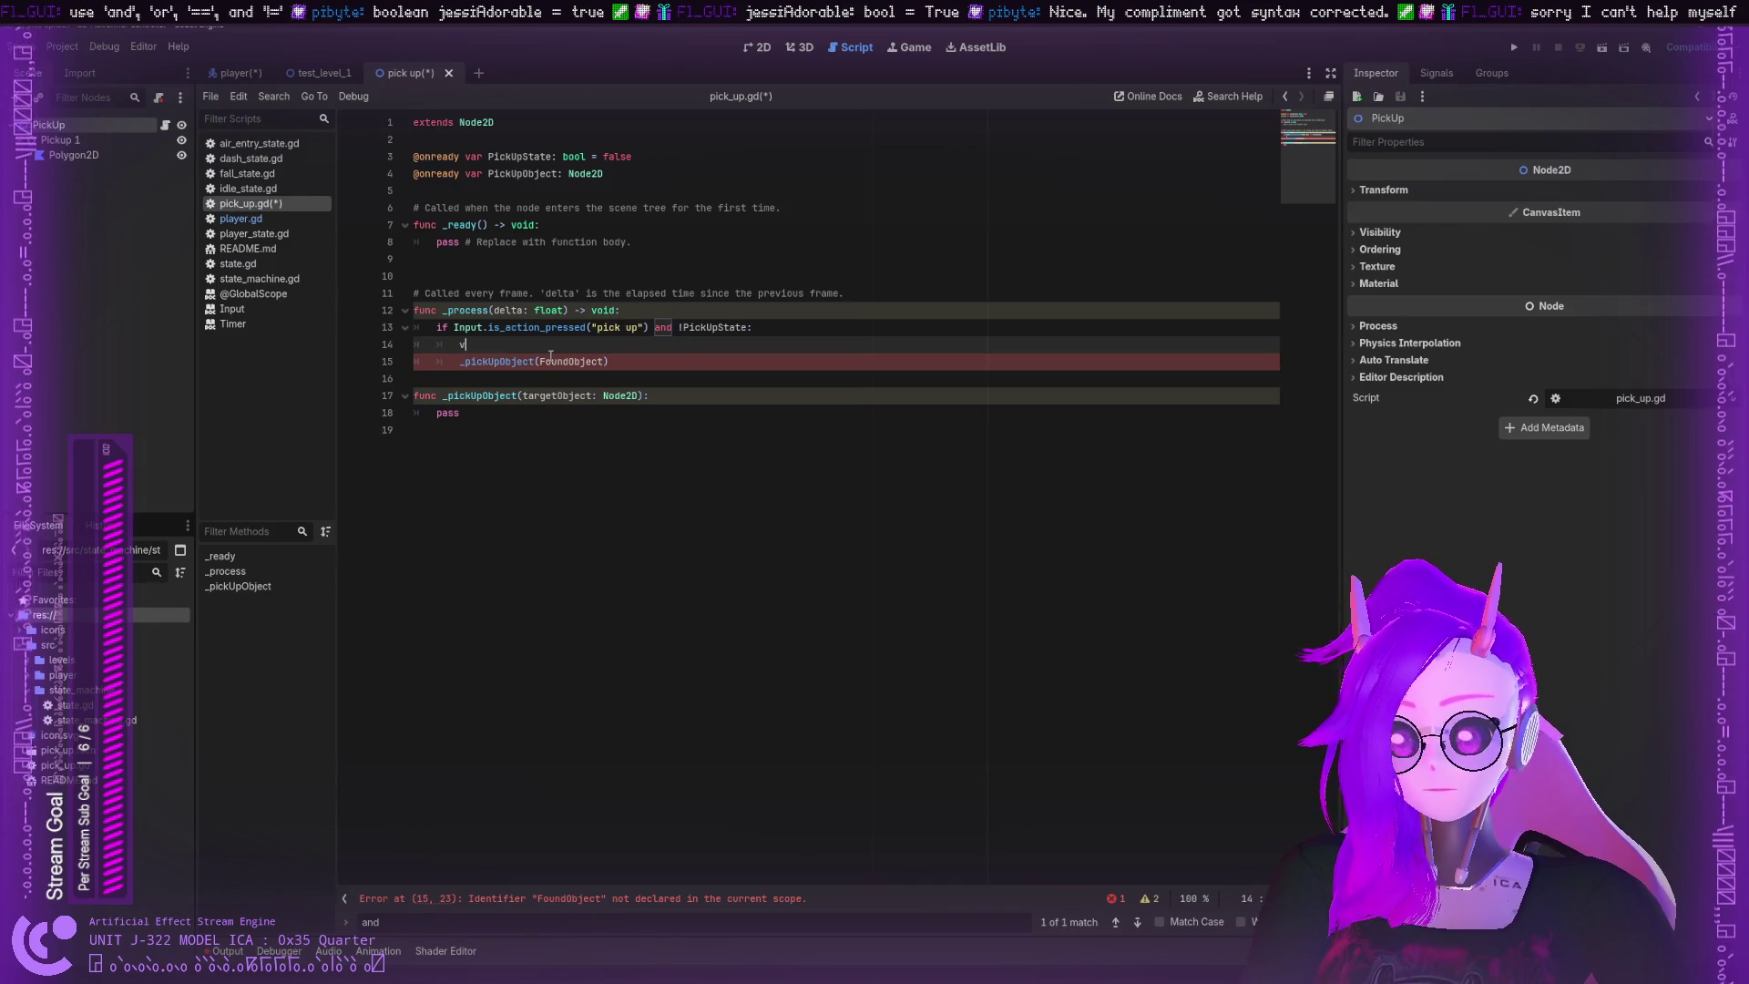
type("oundObject ")
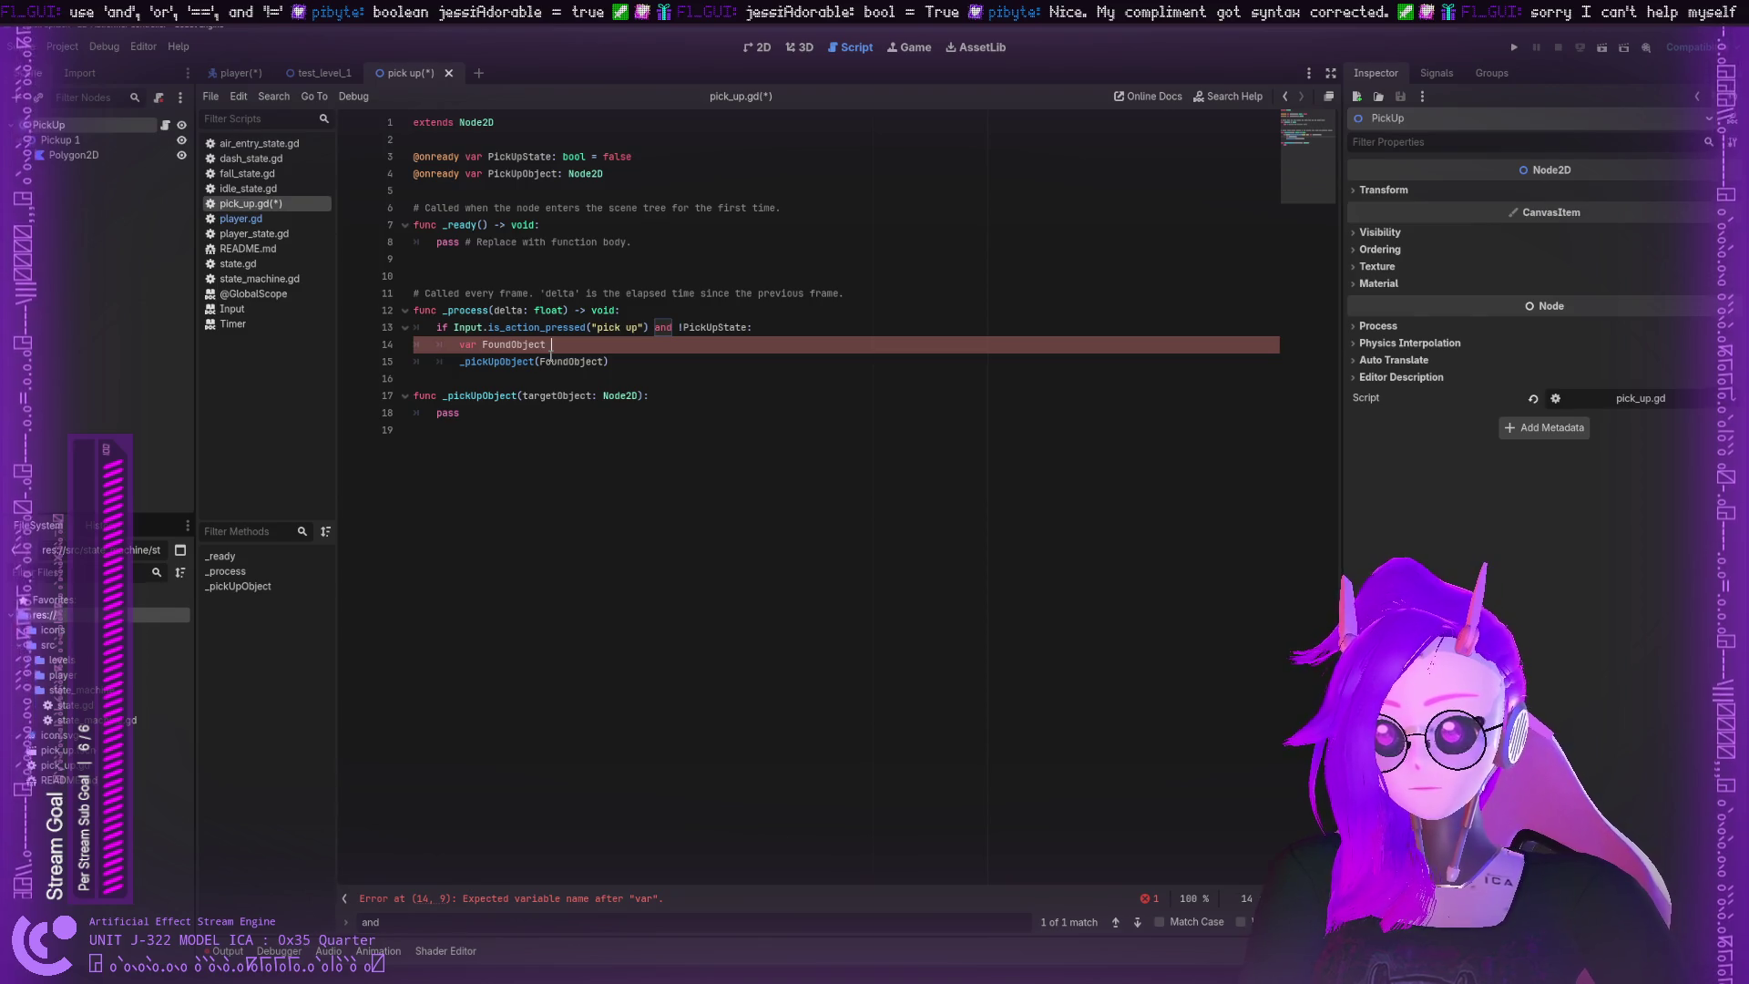
type("= ")
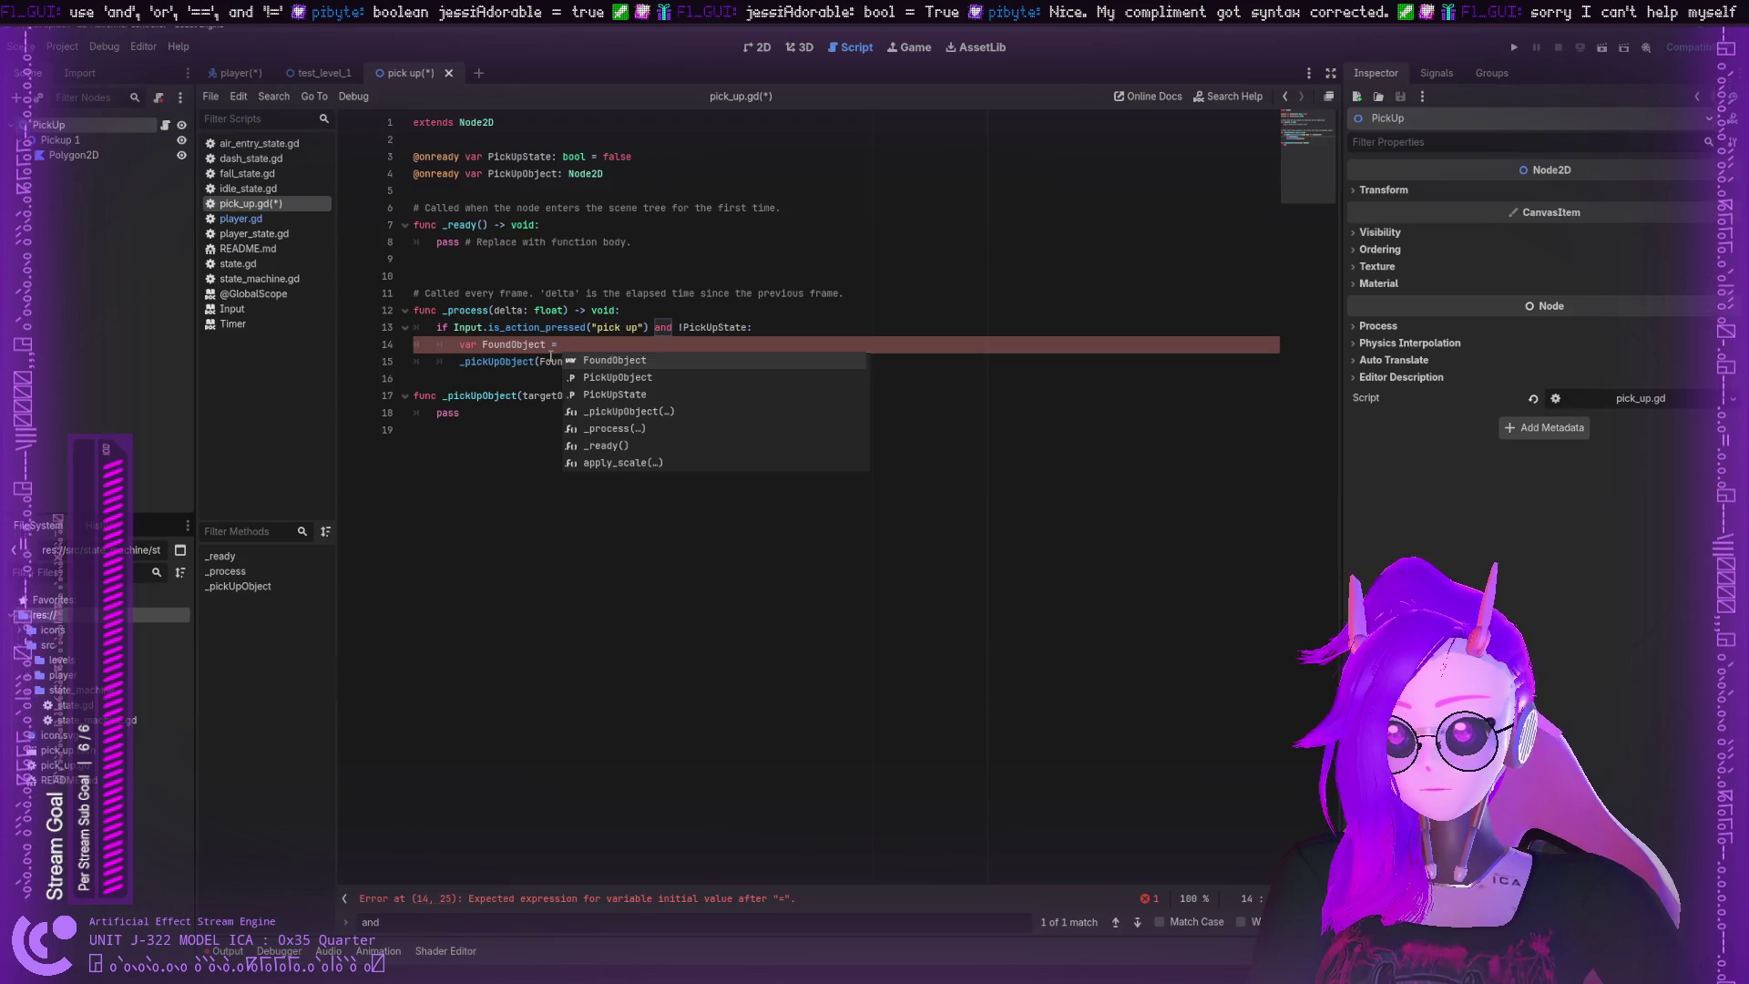
type("Node2D")
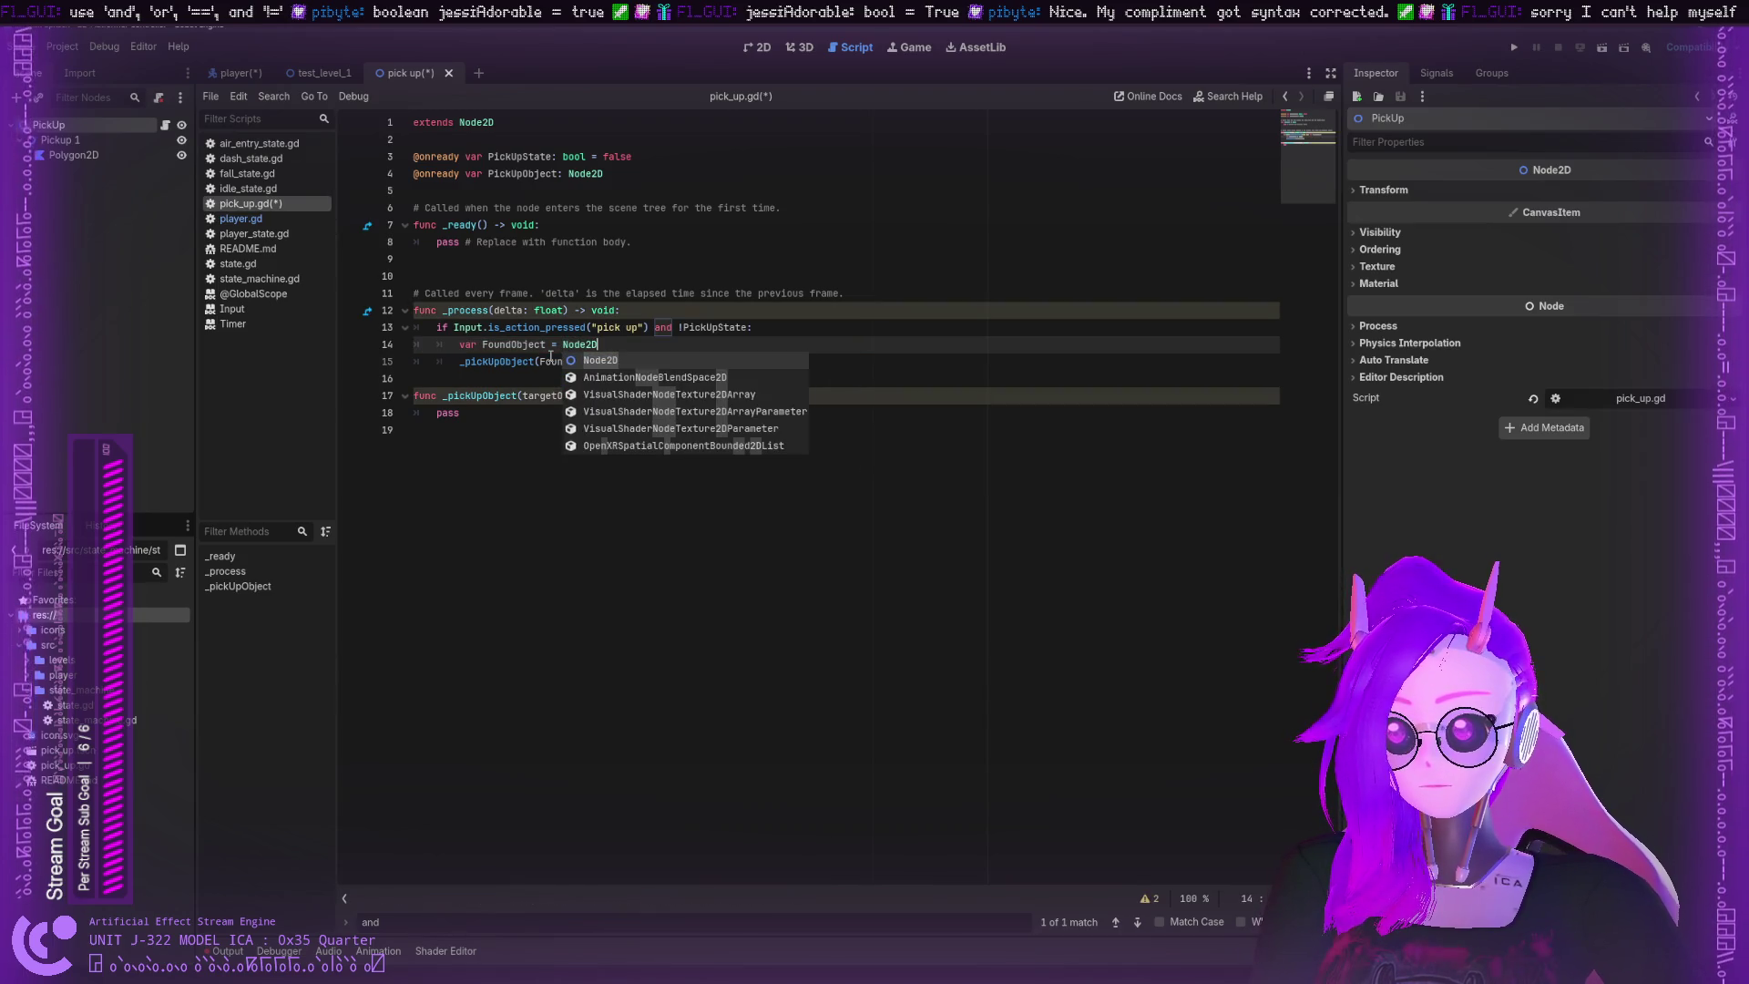
Step: Complete the 'var FoundObject = Node2D' declaration on line 14 above the call
type("dObject")
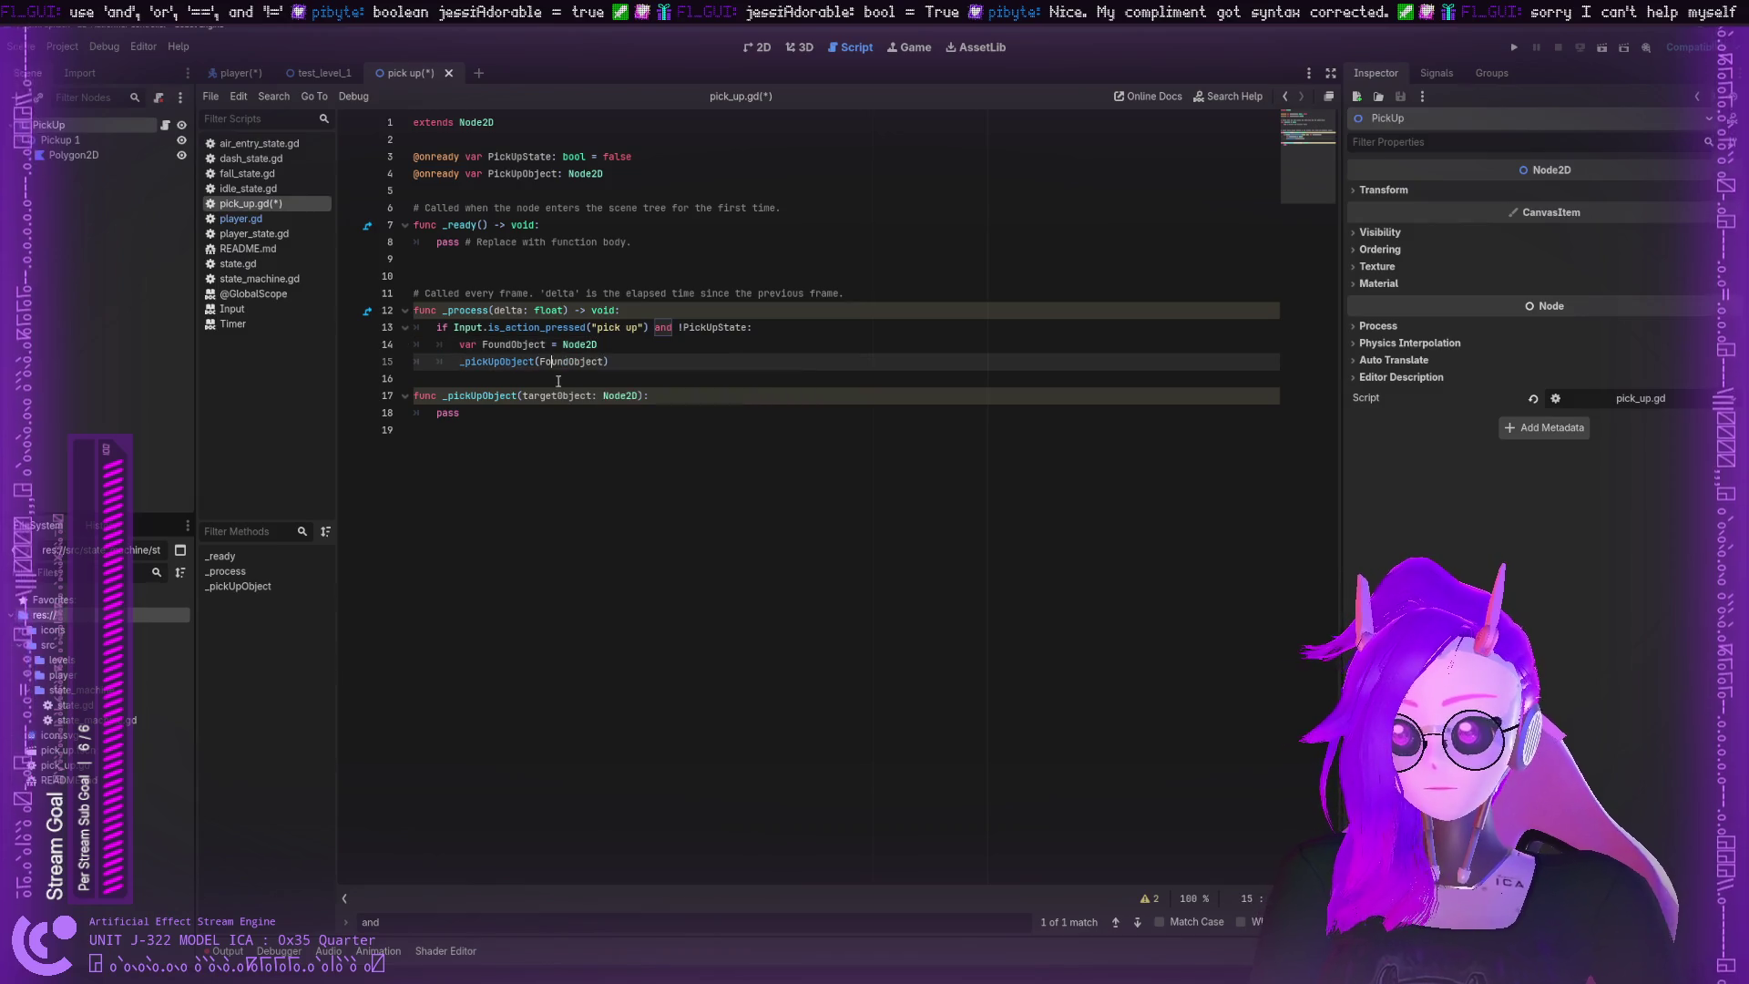
left_click(563, 412)
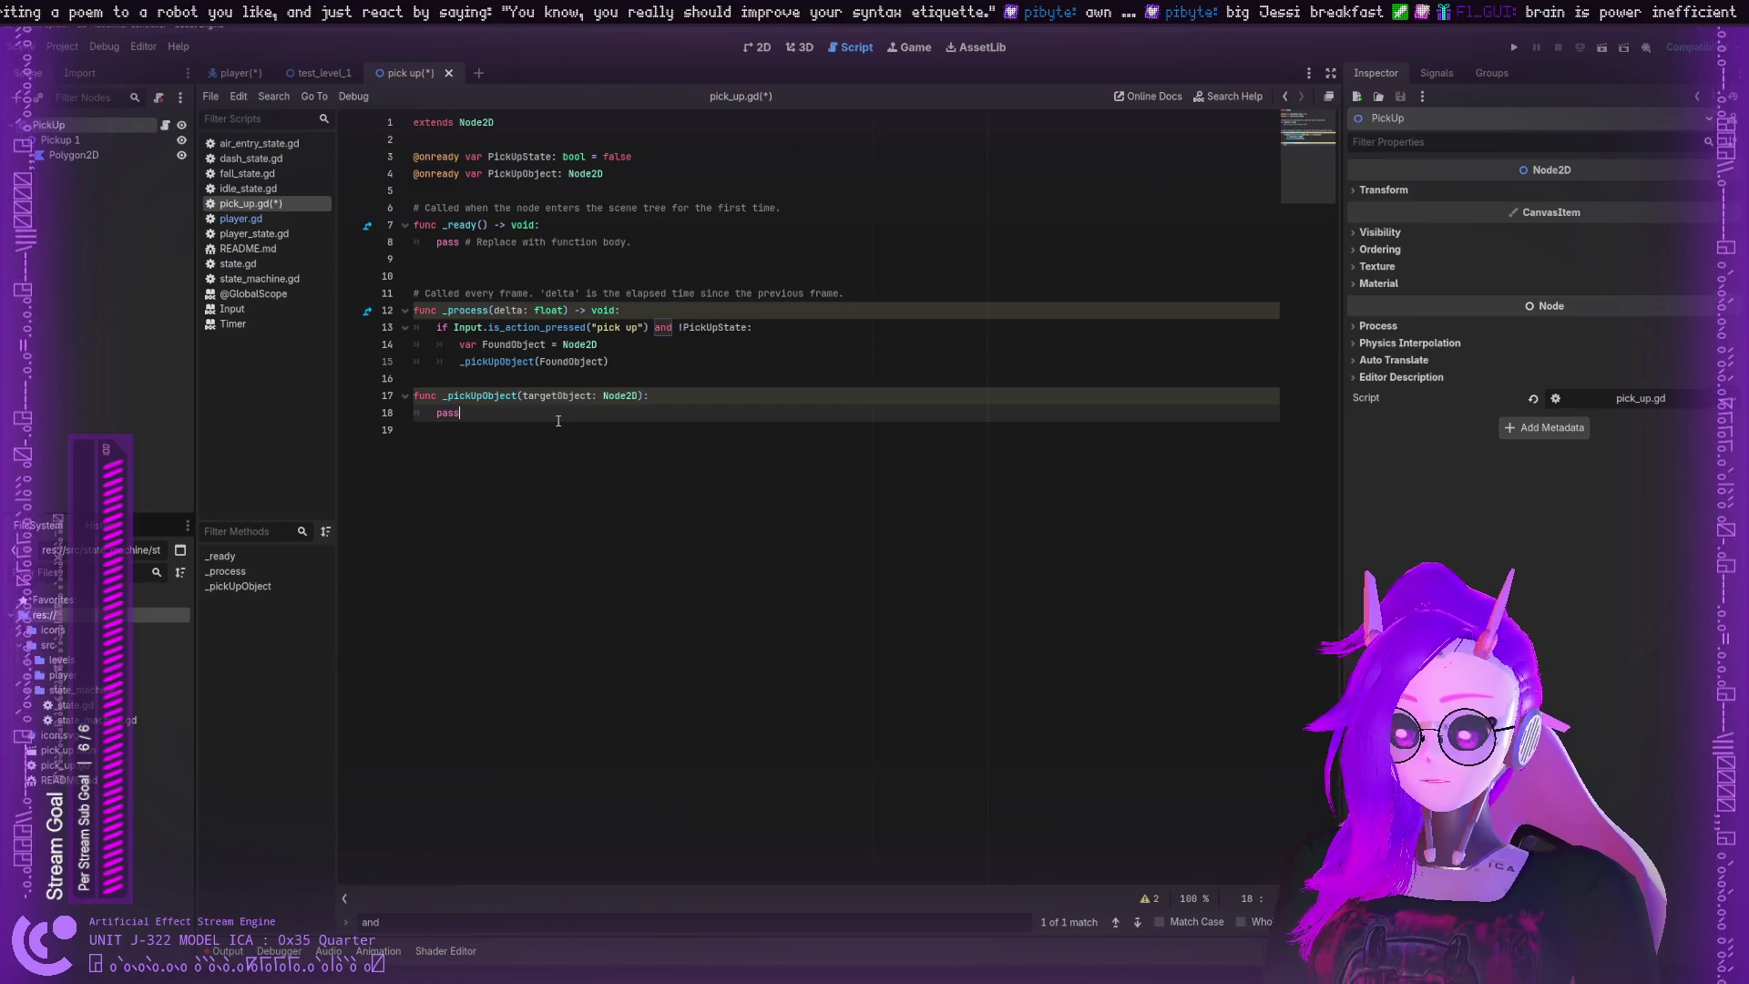
left_click(558, 421)
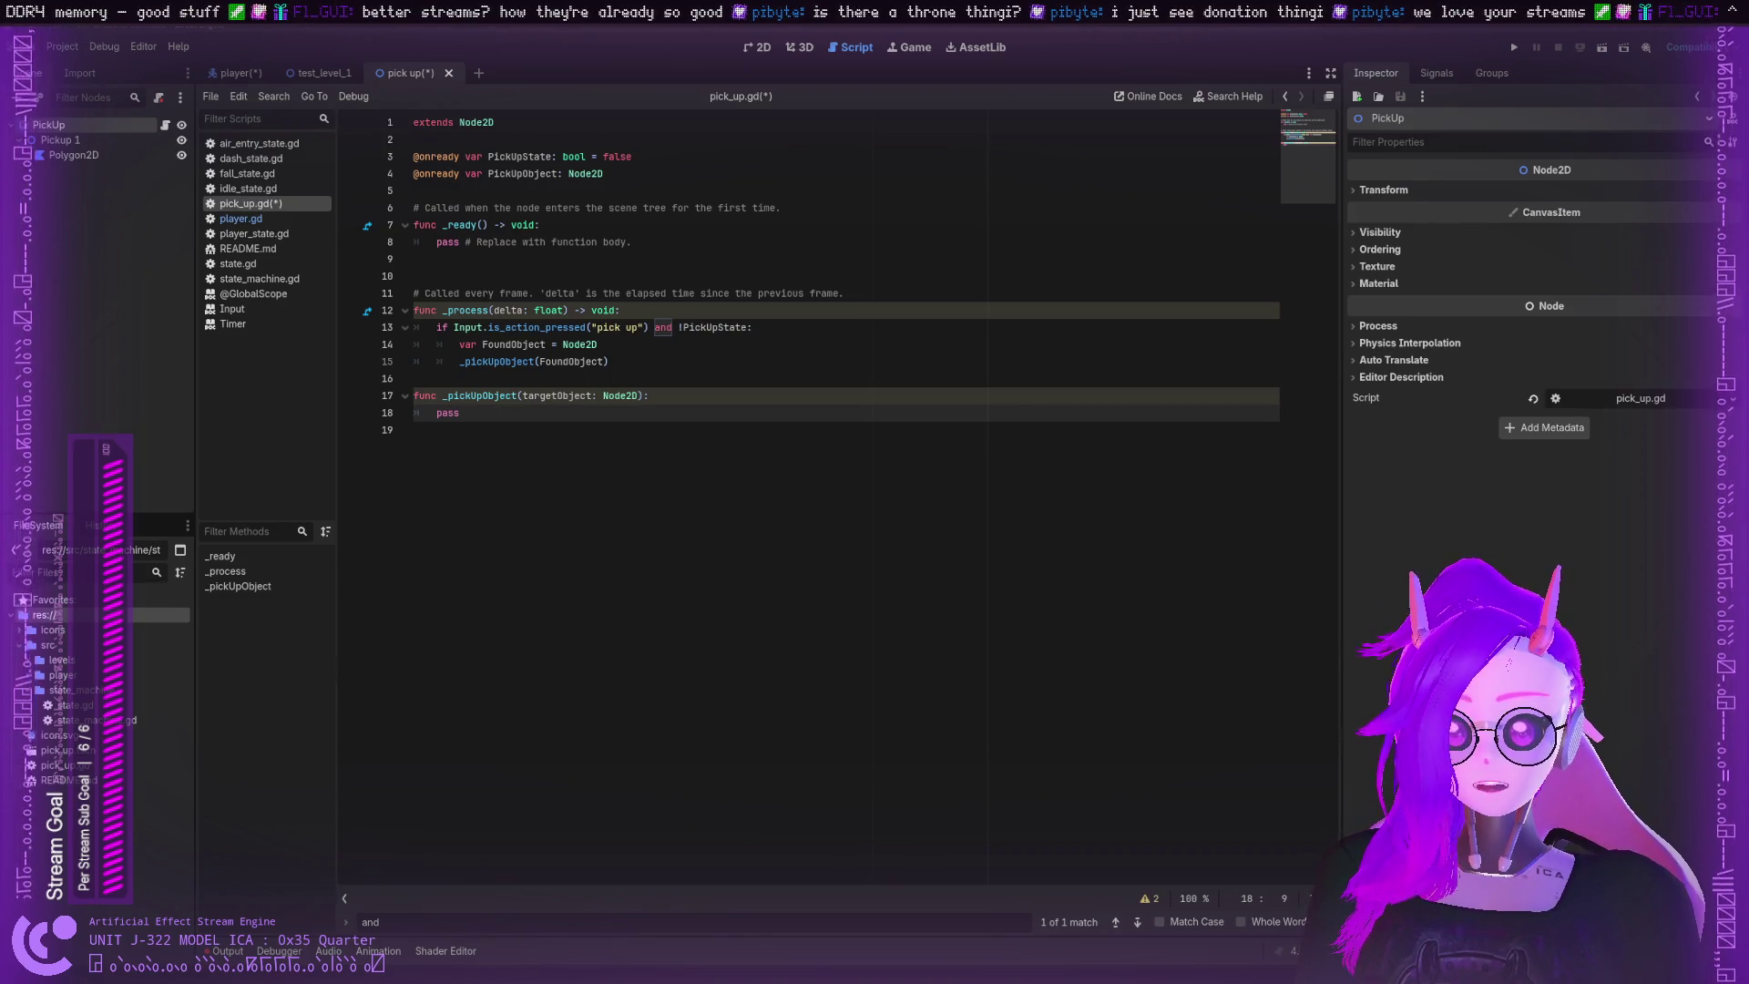
mouse_move(463, 415)
left_mouse_down()
mouse_move(419, 157)
mouse_move(415, 314)
mouse_move(424, 173)
mouse_move(463, 414)
left_mouse_up()
Step: Review lines 8–14 of _process and the _pickUpObject stub that only passes
left_click(484, 446)
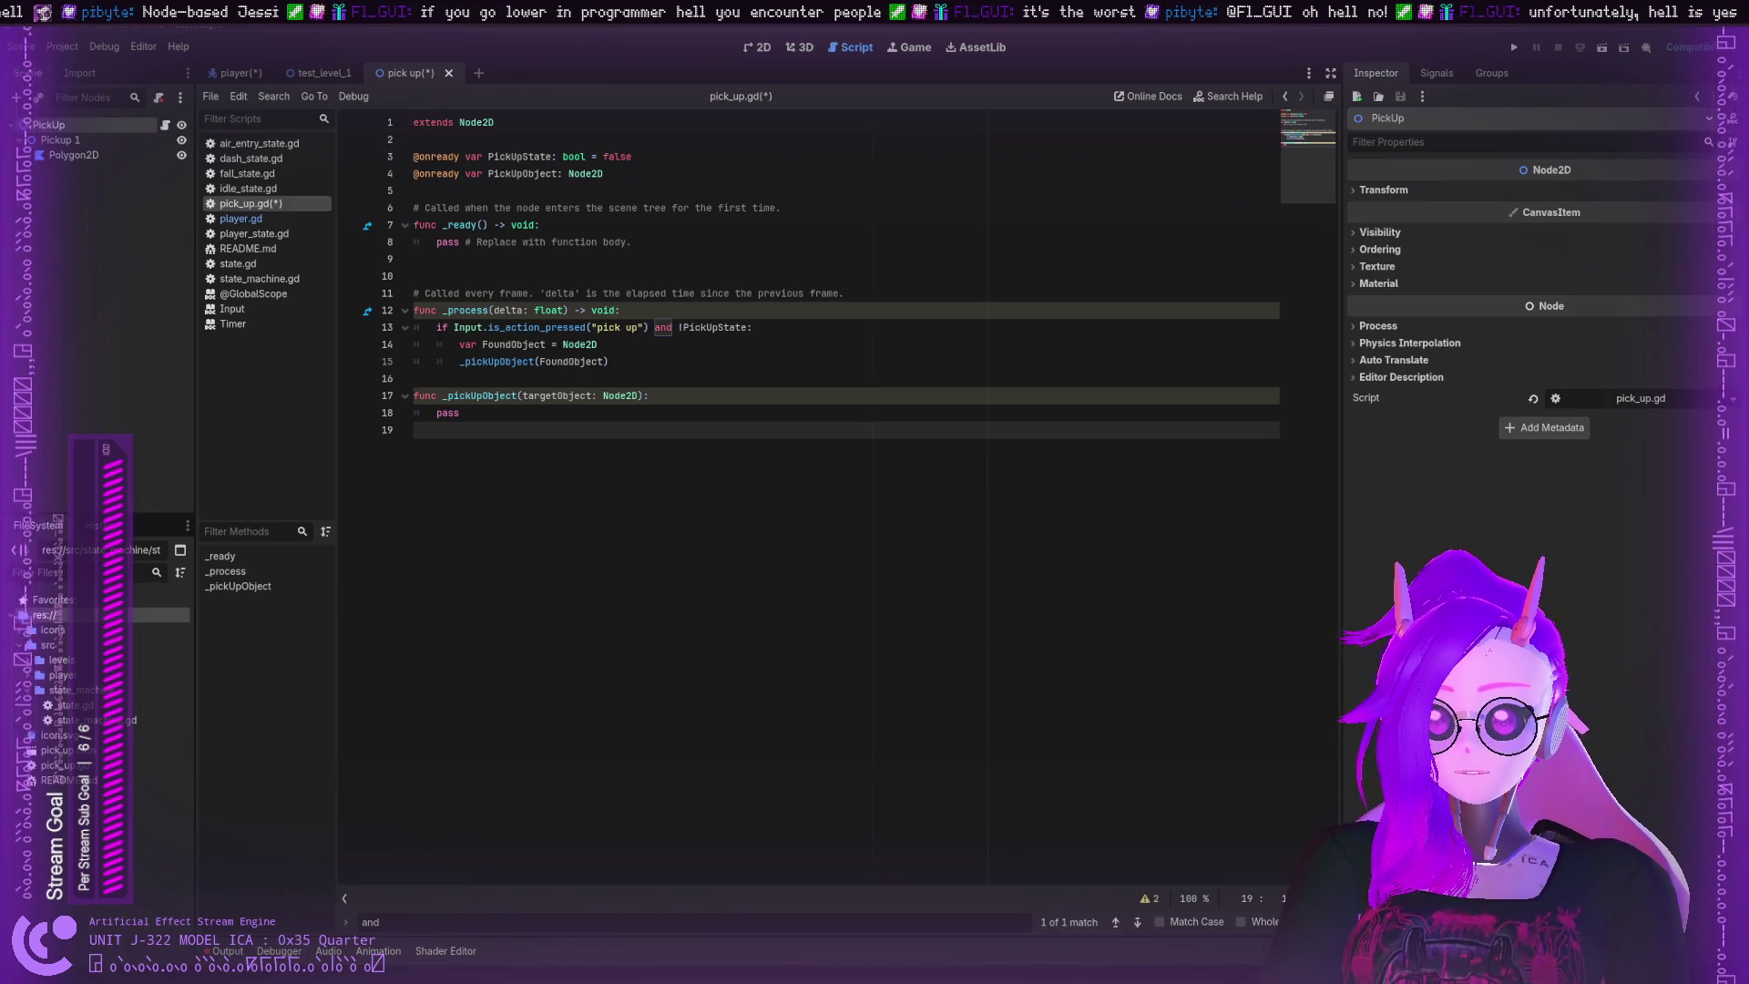
left_click(527, 293)
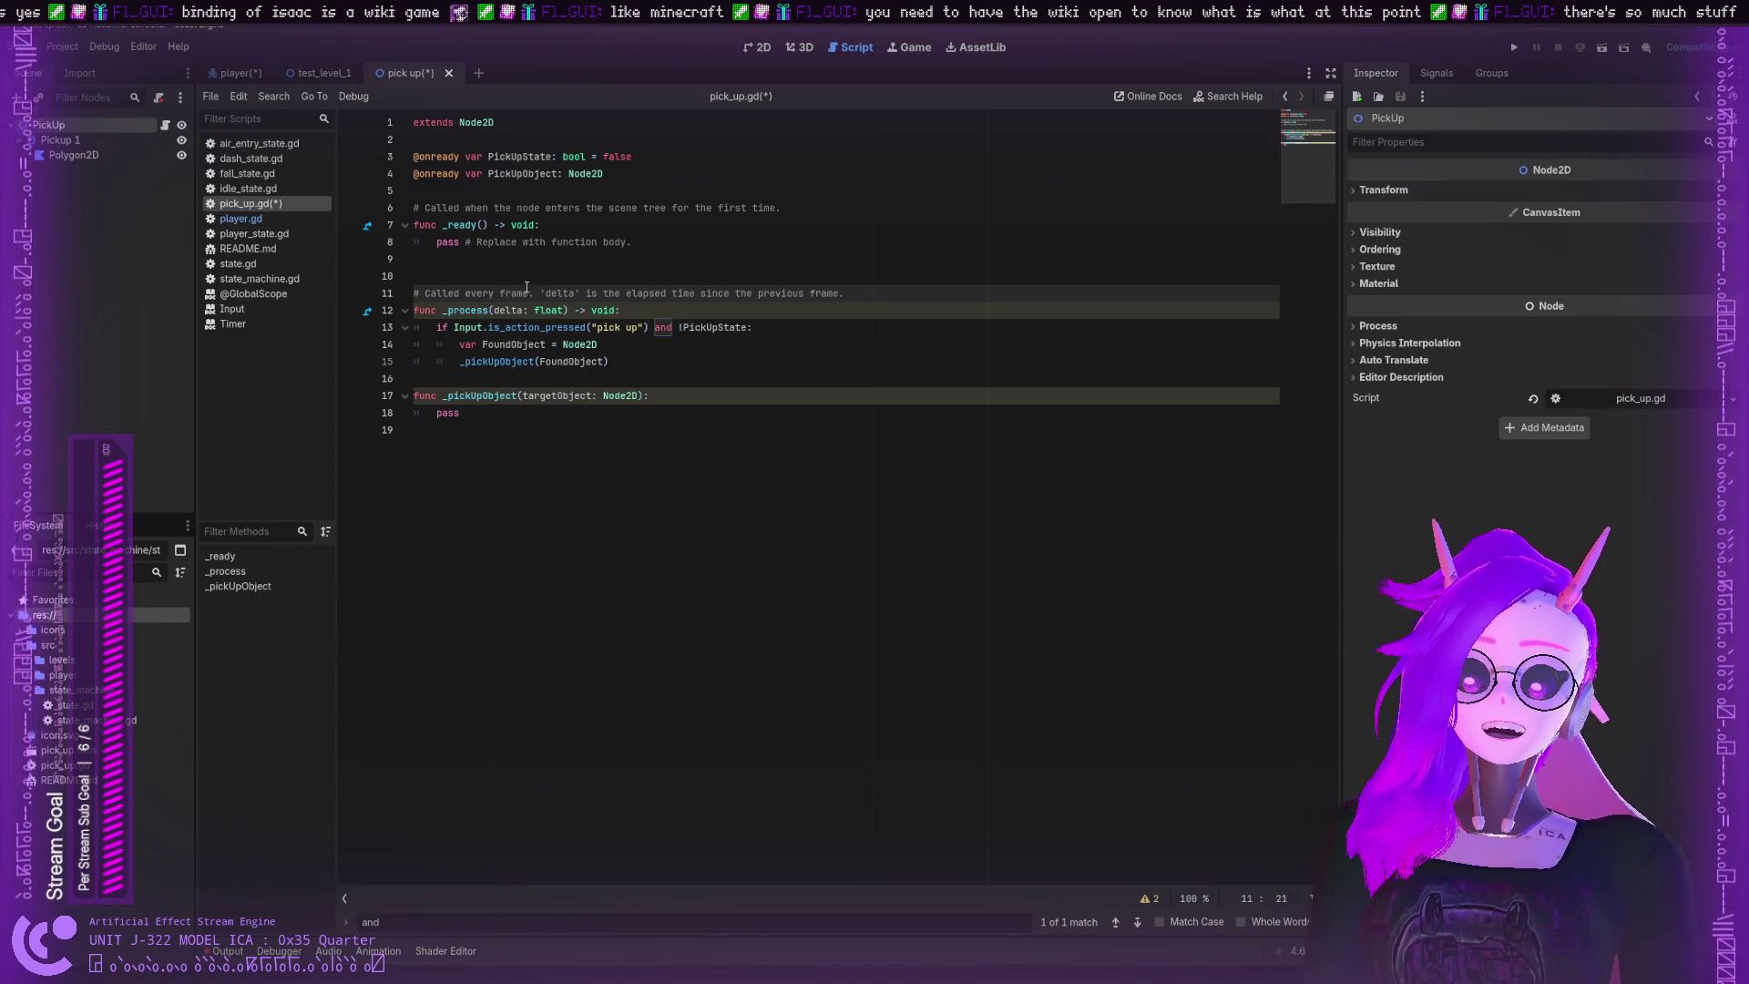
left_click(585, 346)
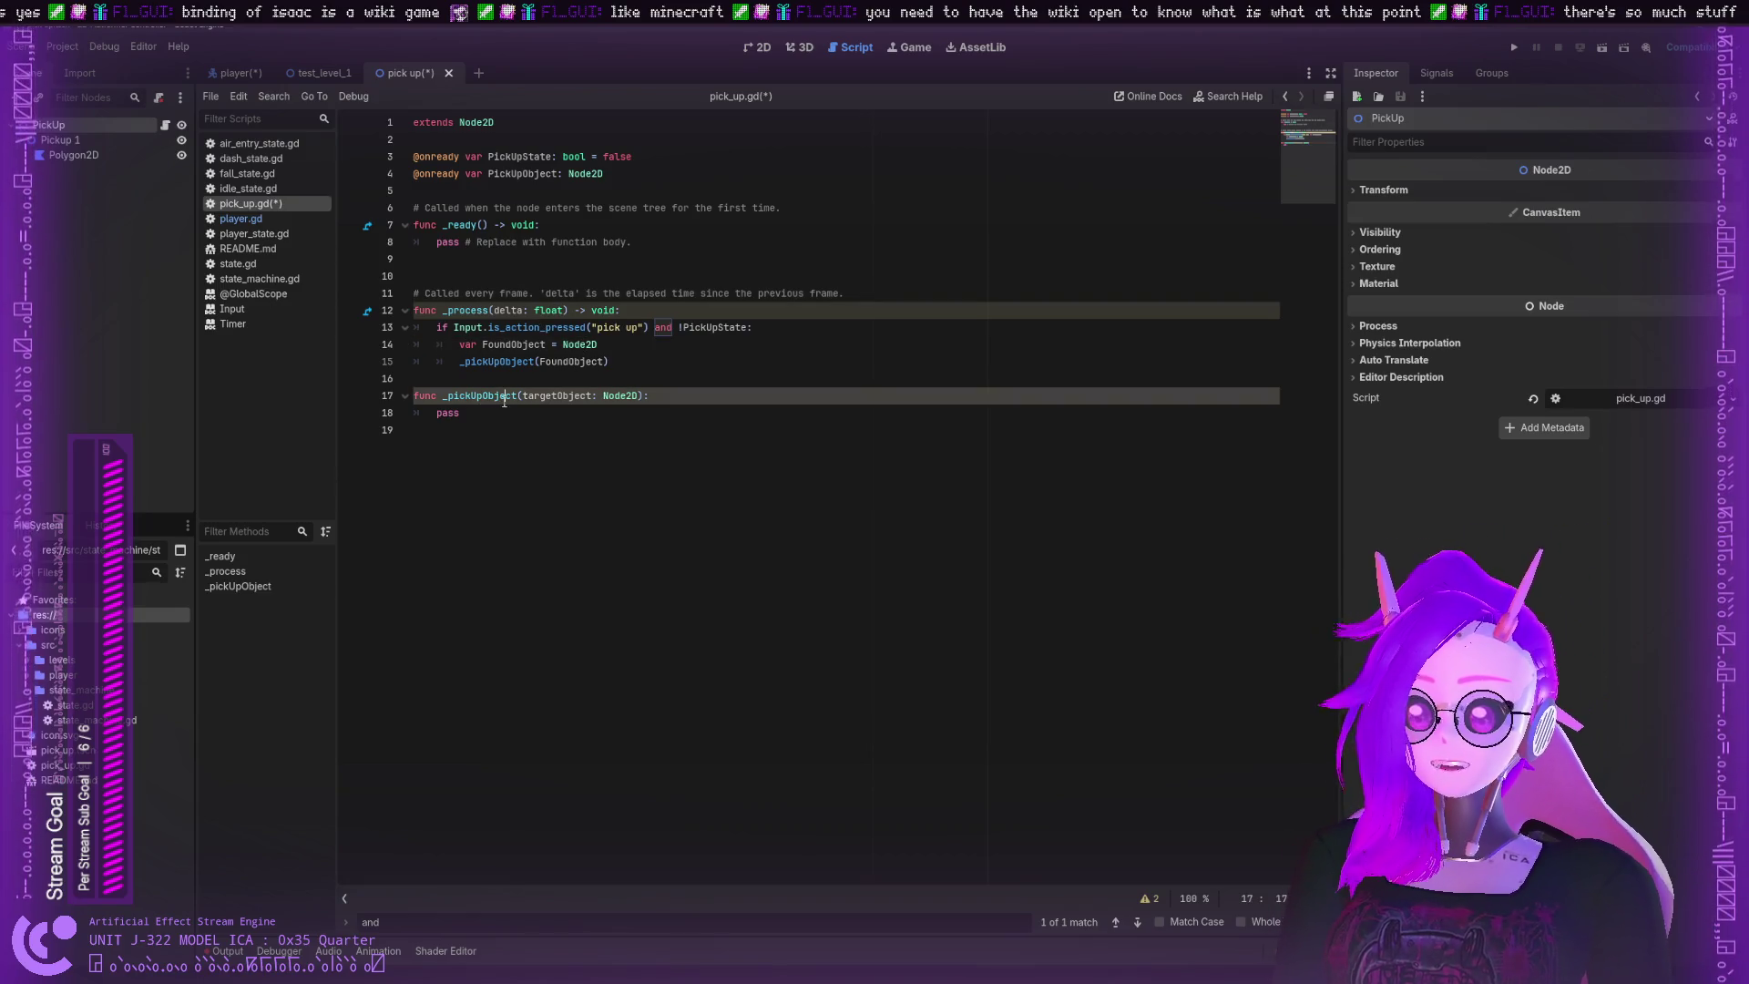
mouse_move(598, 345)
left_mouse_down()
mouse_move(494, 229)
mouse_move(473, 157)
mouse_move(456, 166)
mouse_move(547, 345)
mouse_move(446, 185)
mouse_move(429, 328)
mouse_move(420, 258)
left_mouse_up()
left_click(422, 274)
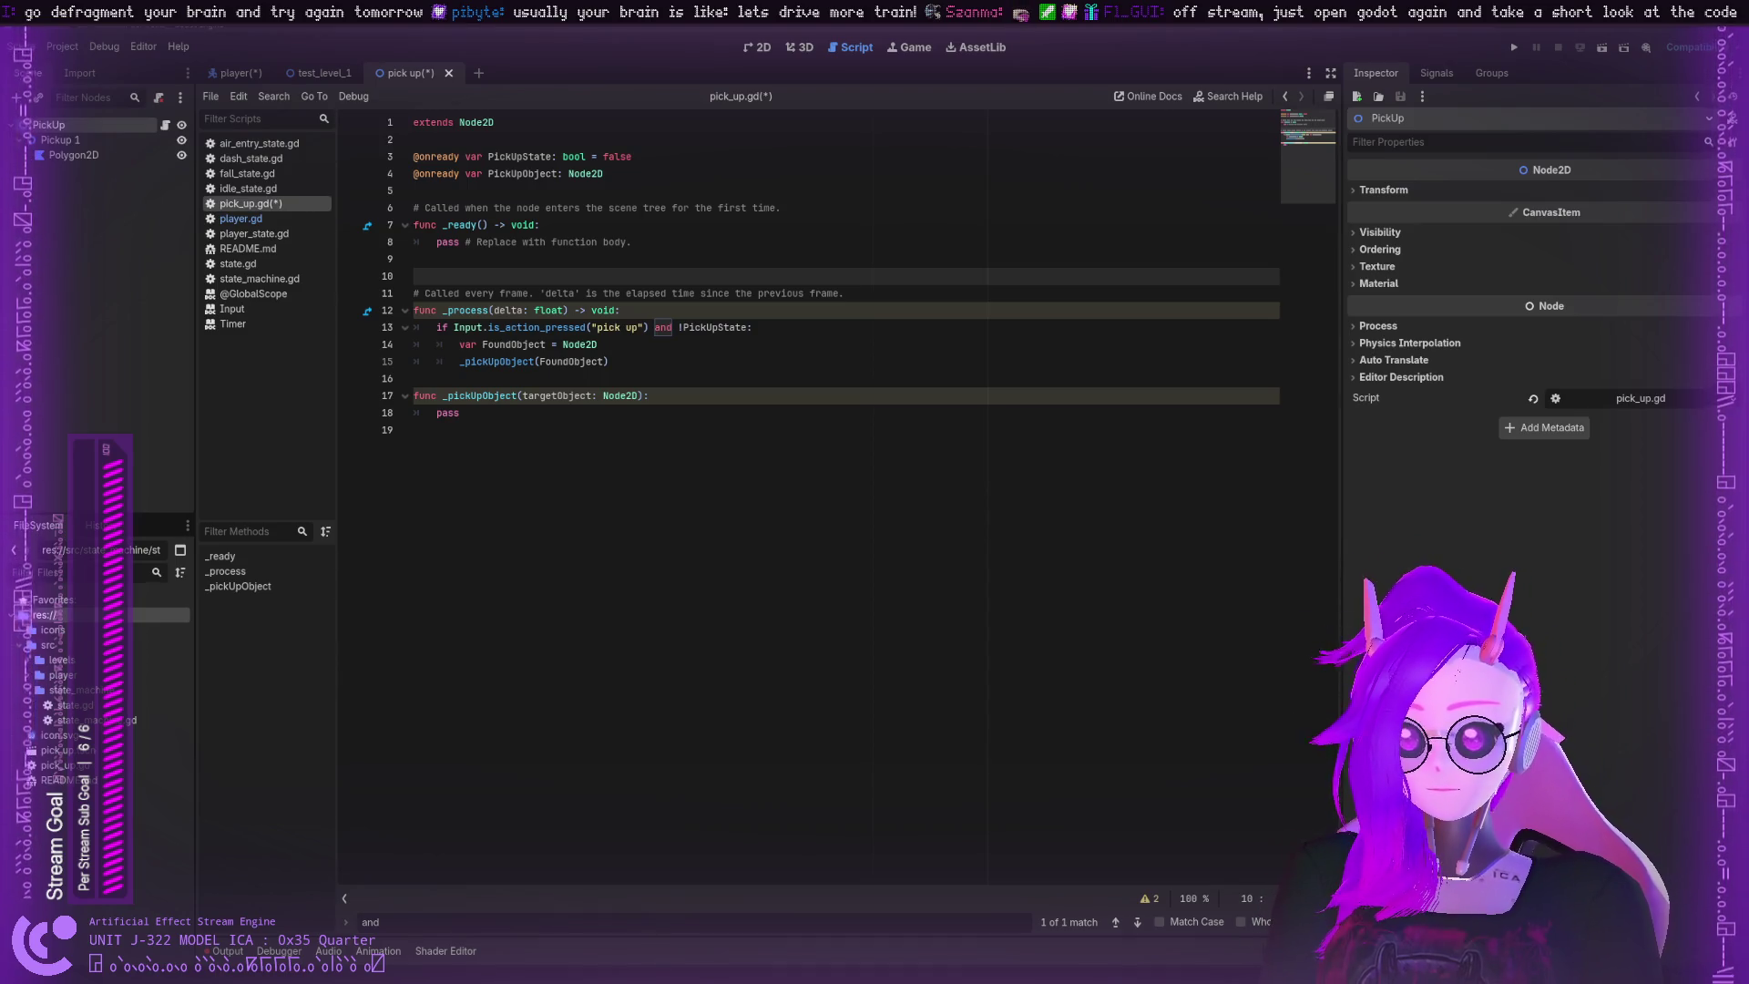
left_click(410, 518)
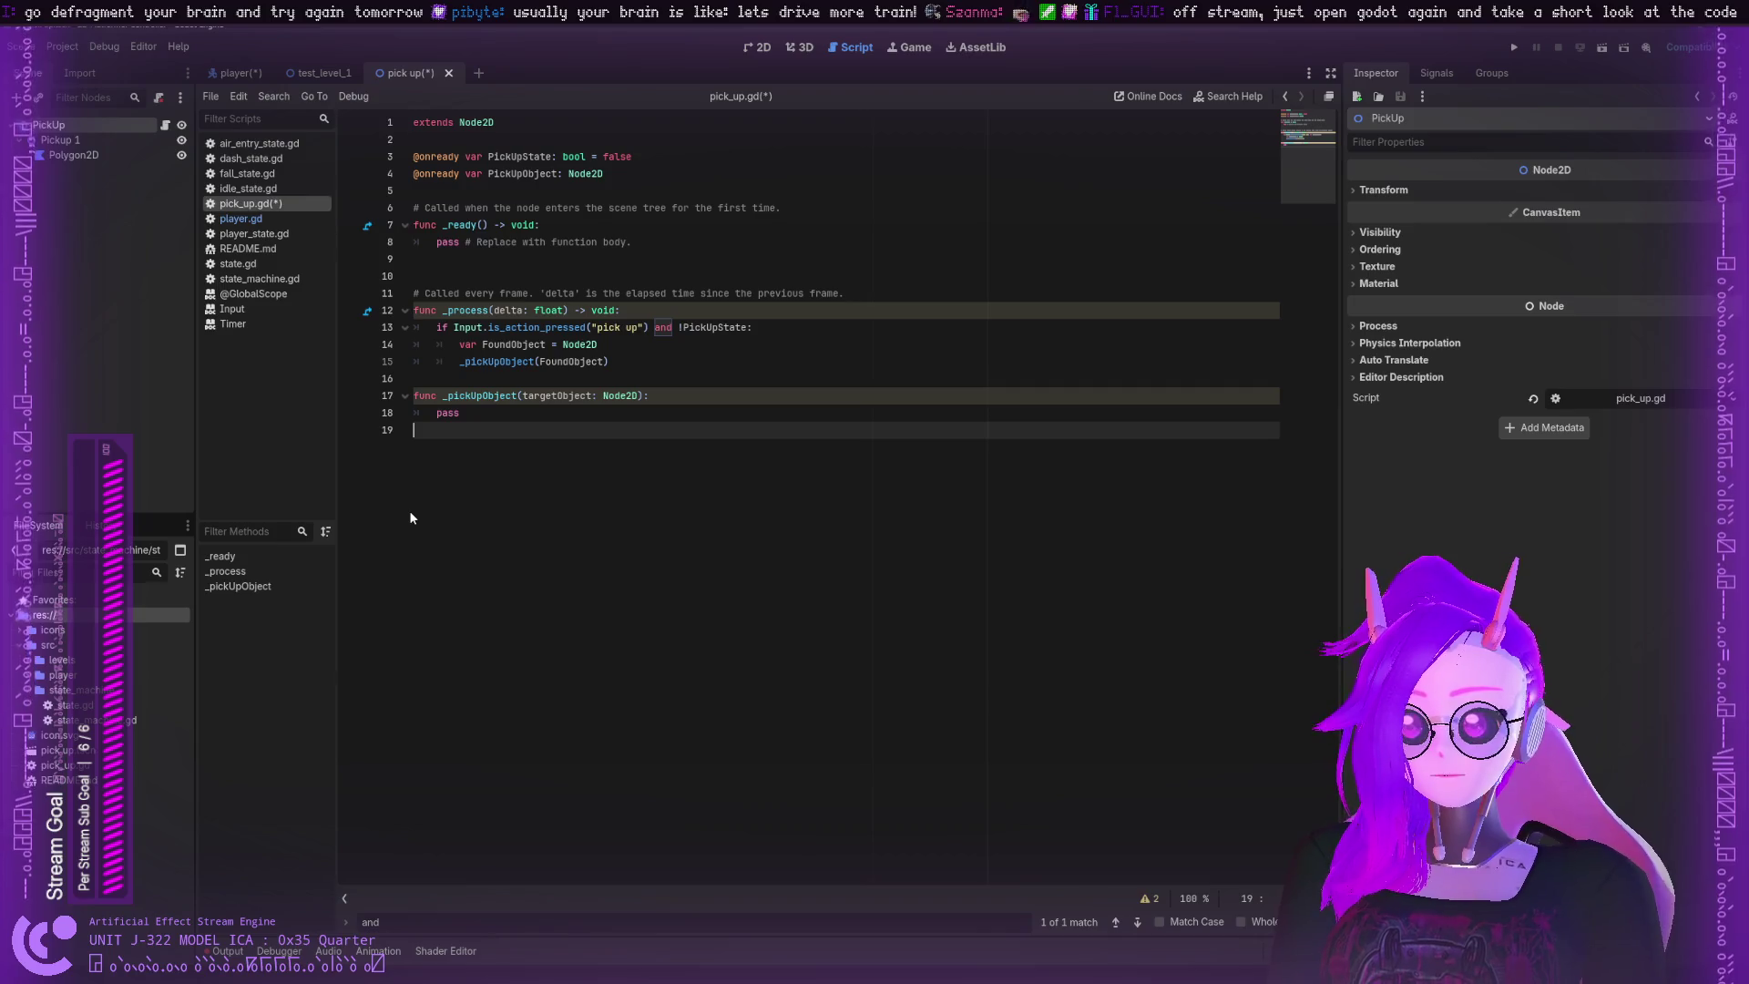
Step: Highlight FoundObject in the call, then show test_level_1 in the 2D editor
double_click(555, 361)
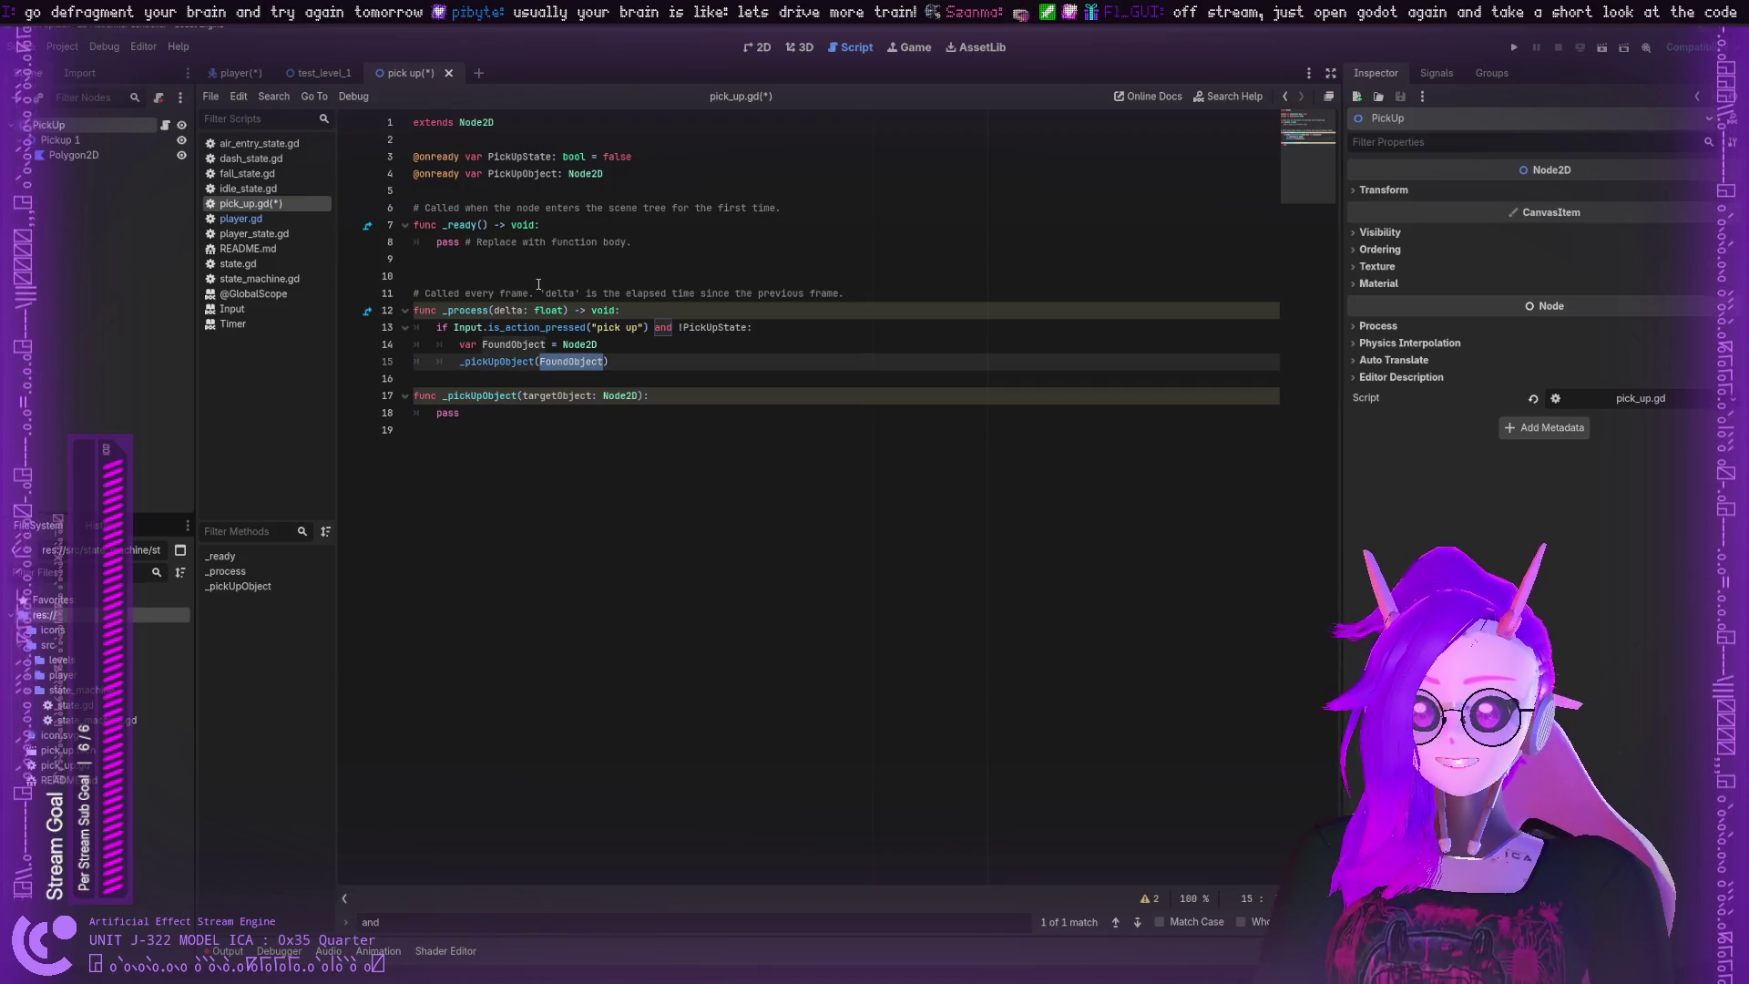
left_click(750, 51)
left_click(799, 47)
left_click(760, 48)
left_click(314, 74)
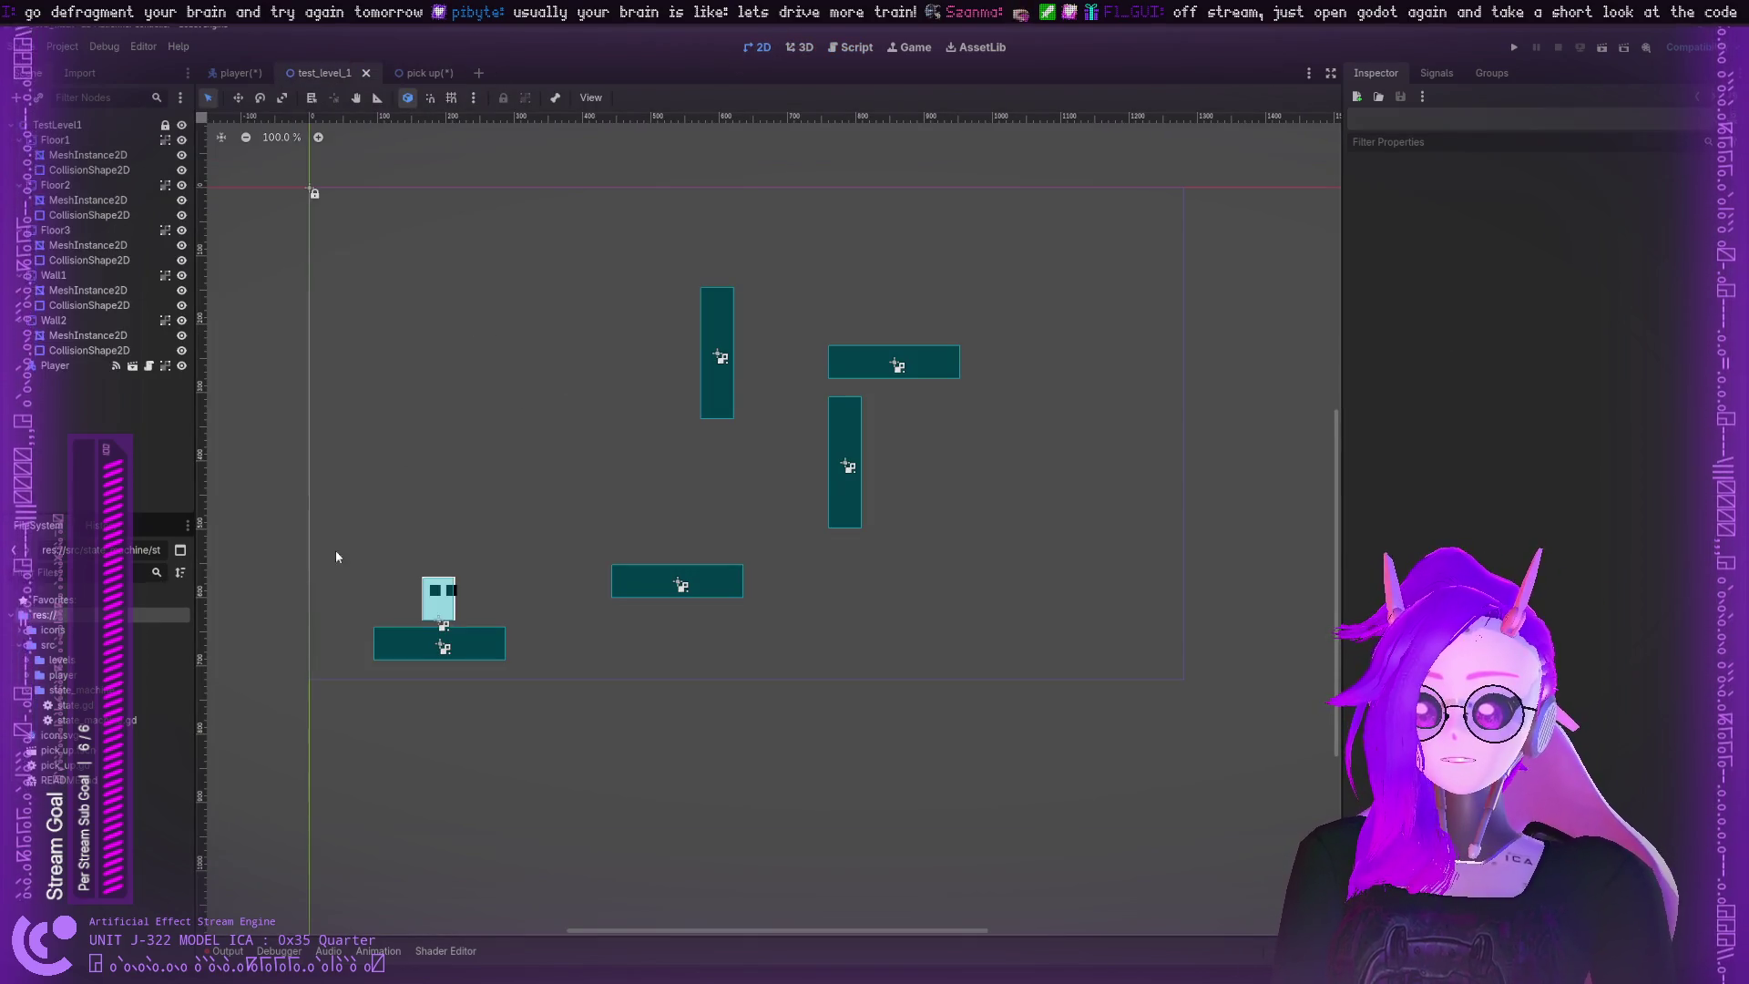
scroll(460, 576, "up", 4)
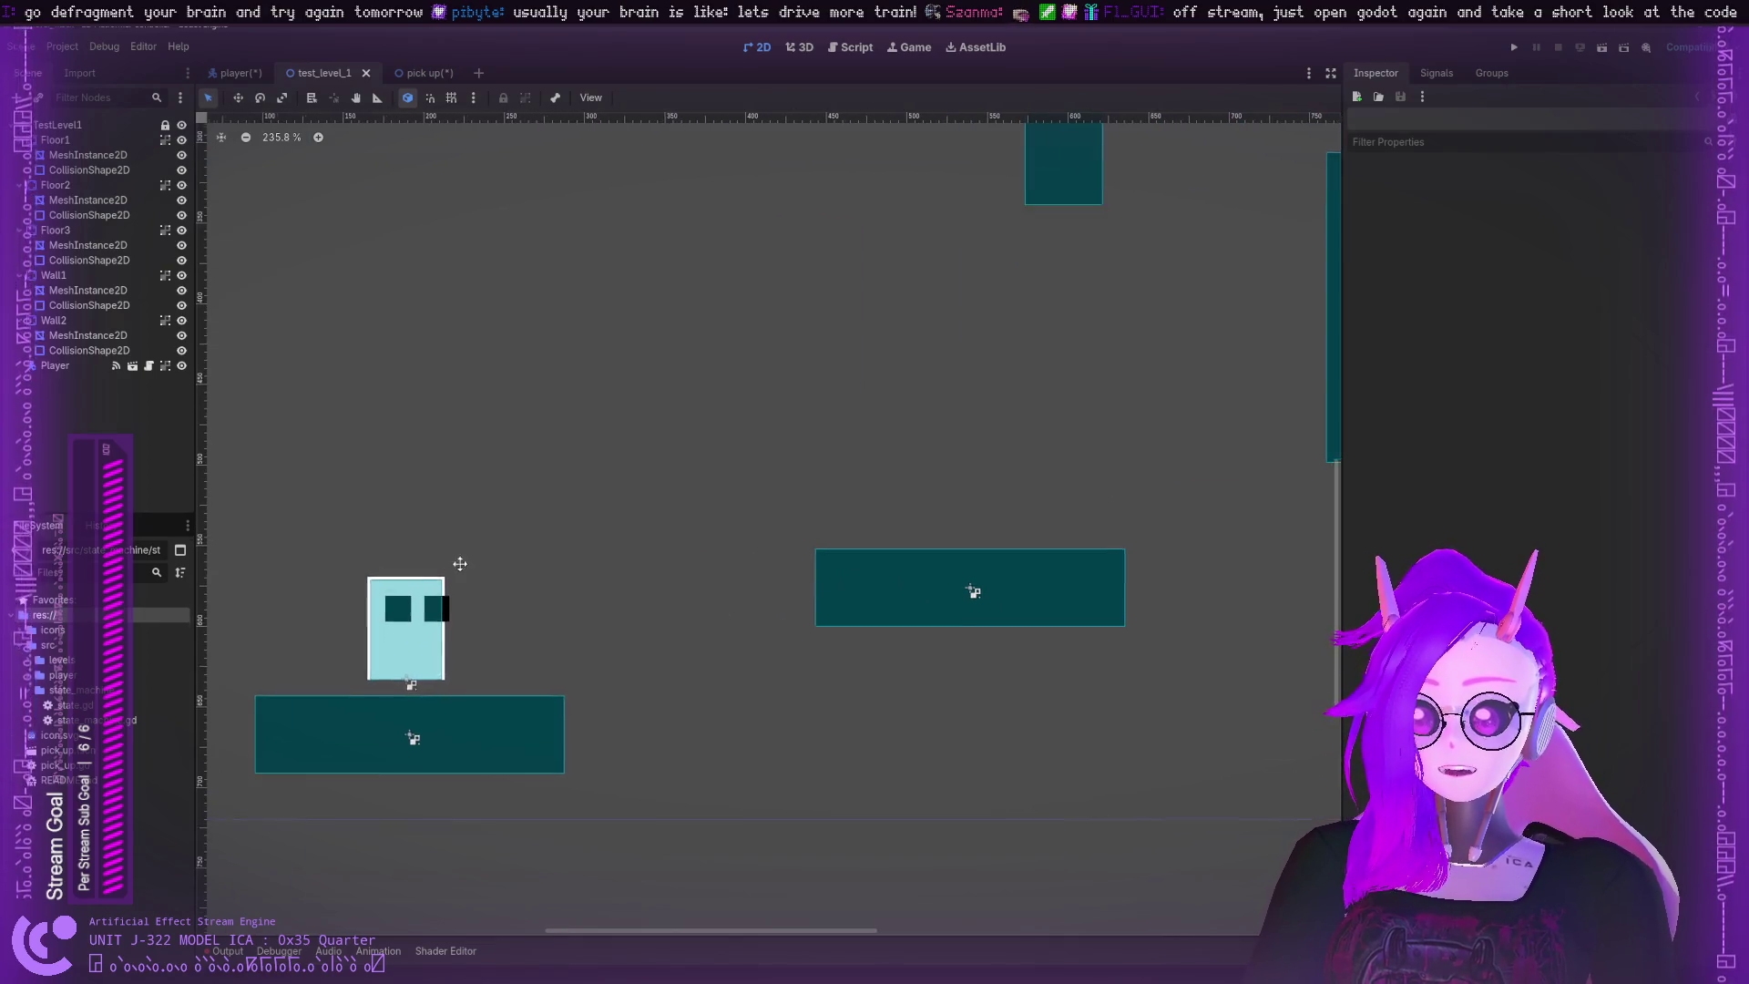
scroll(462, 561, "down", 4)
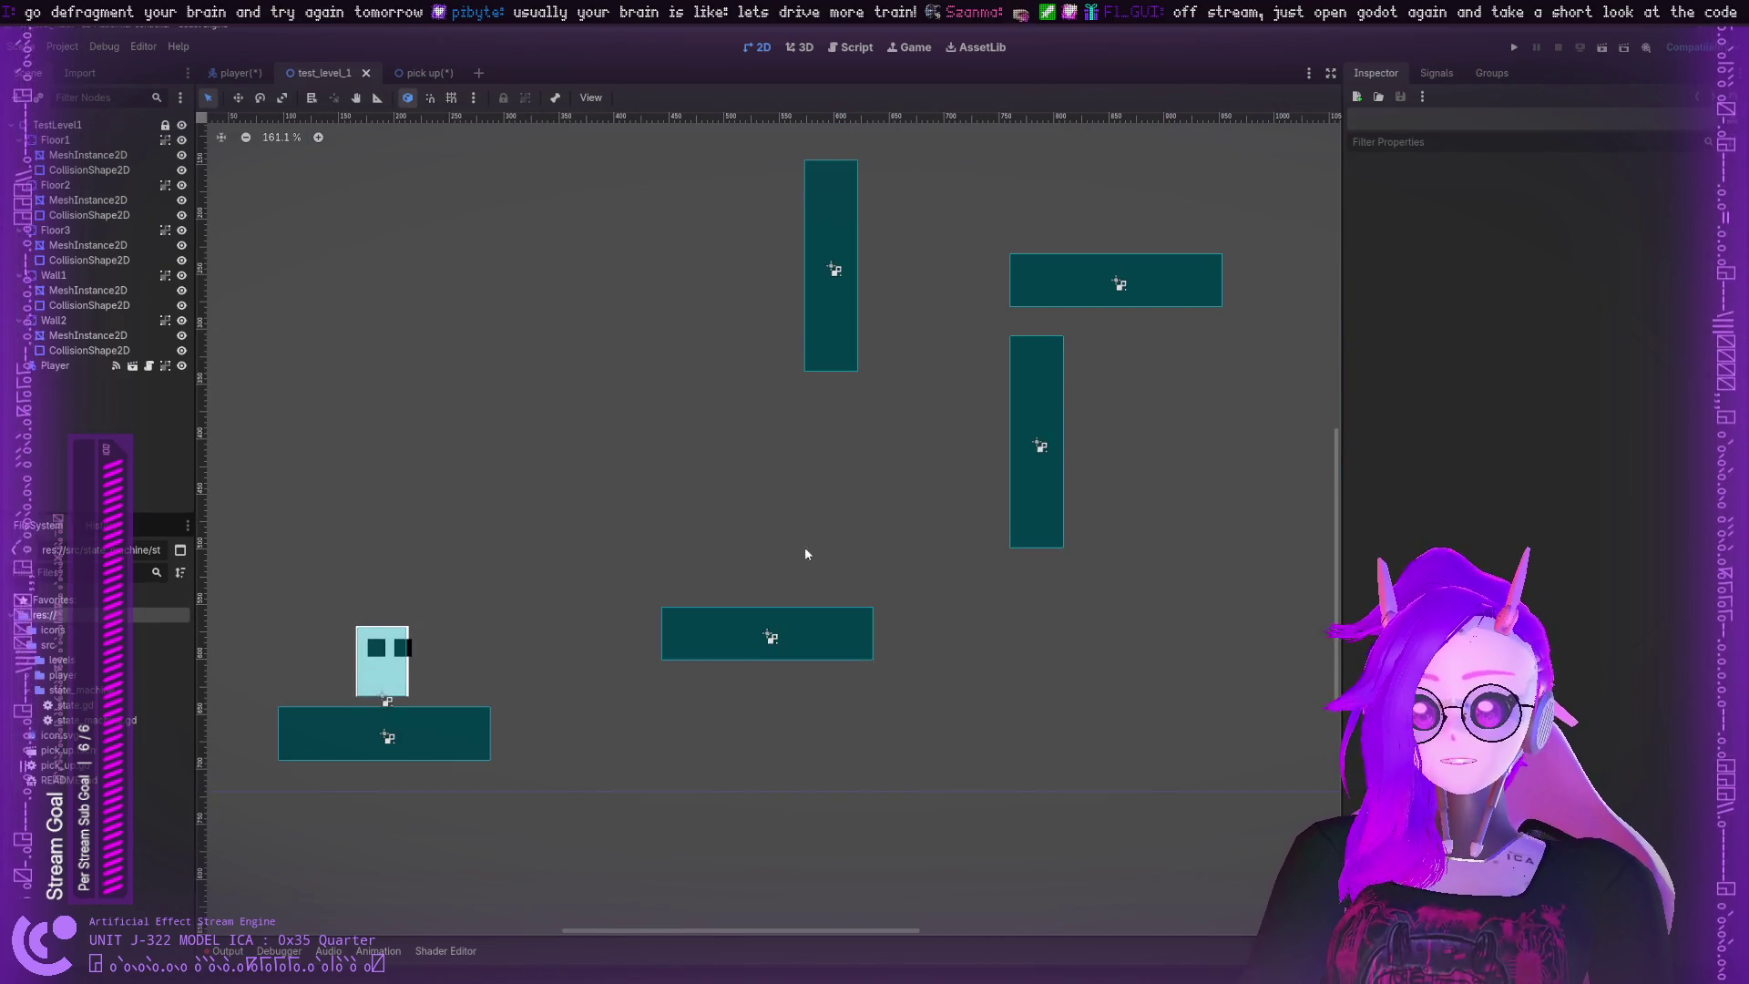
left_click(766, 633)
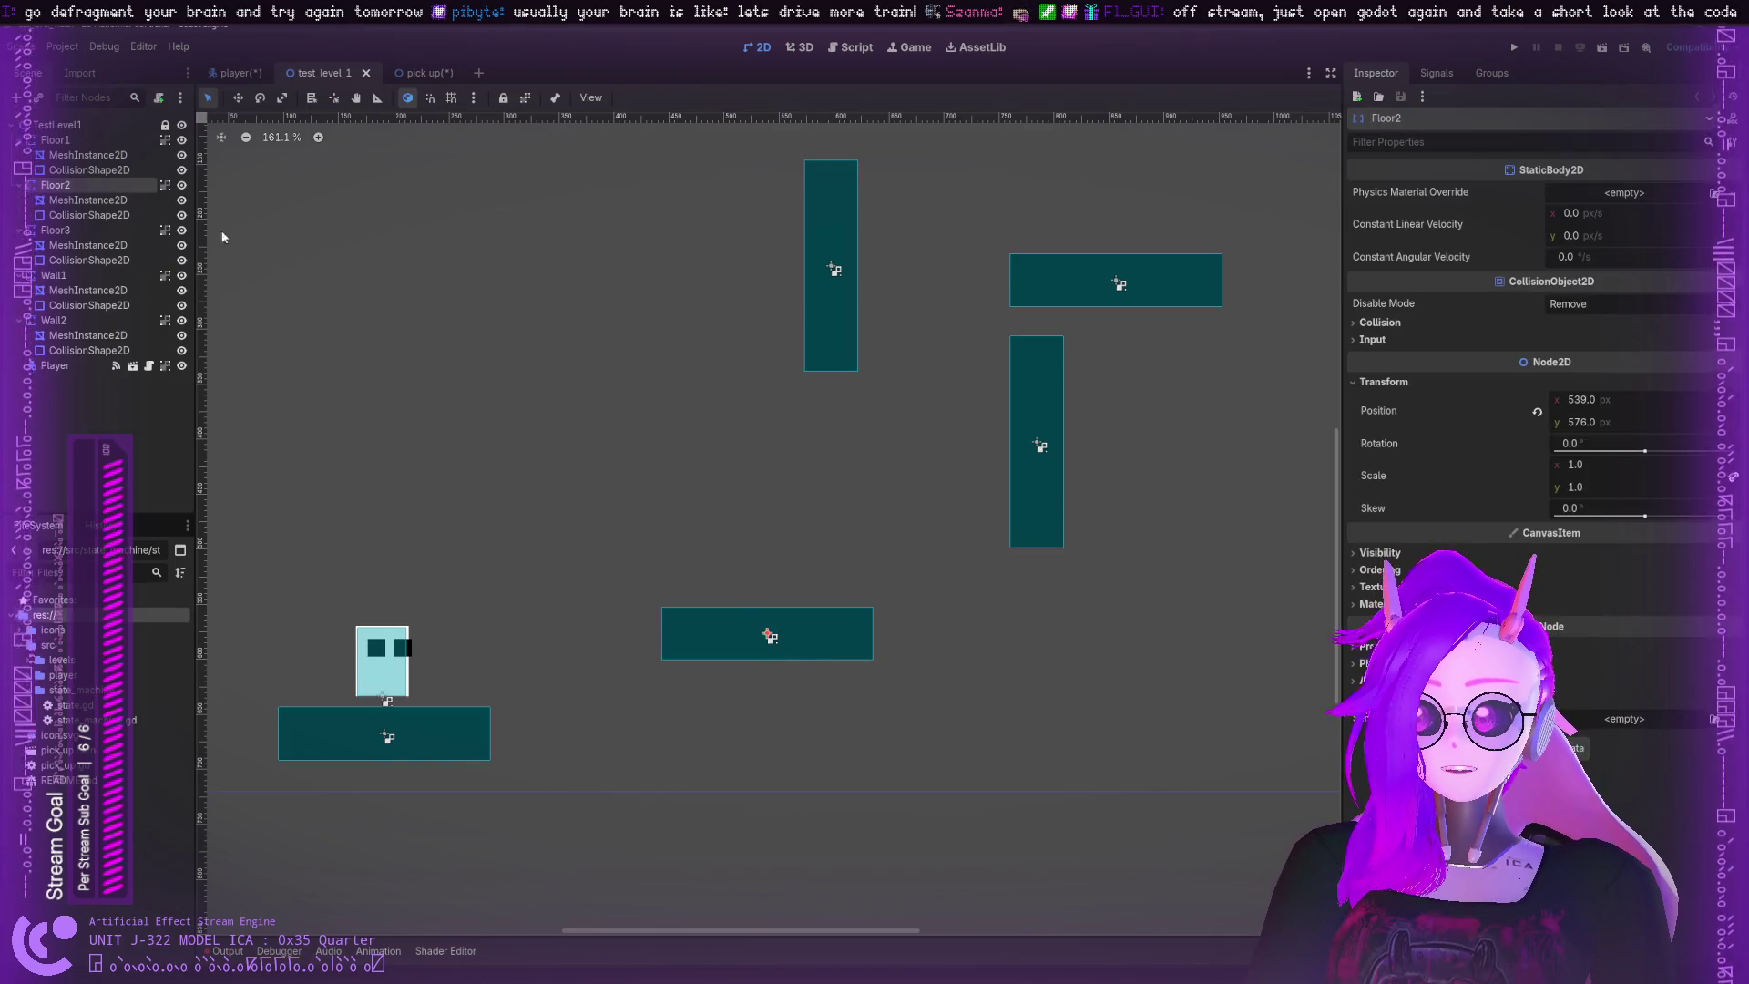
left_click(101, 201)
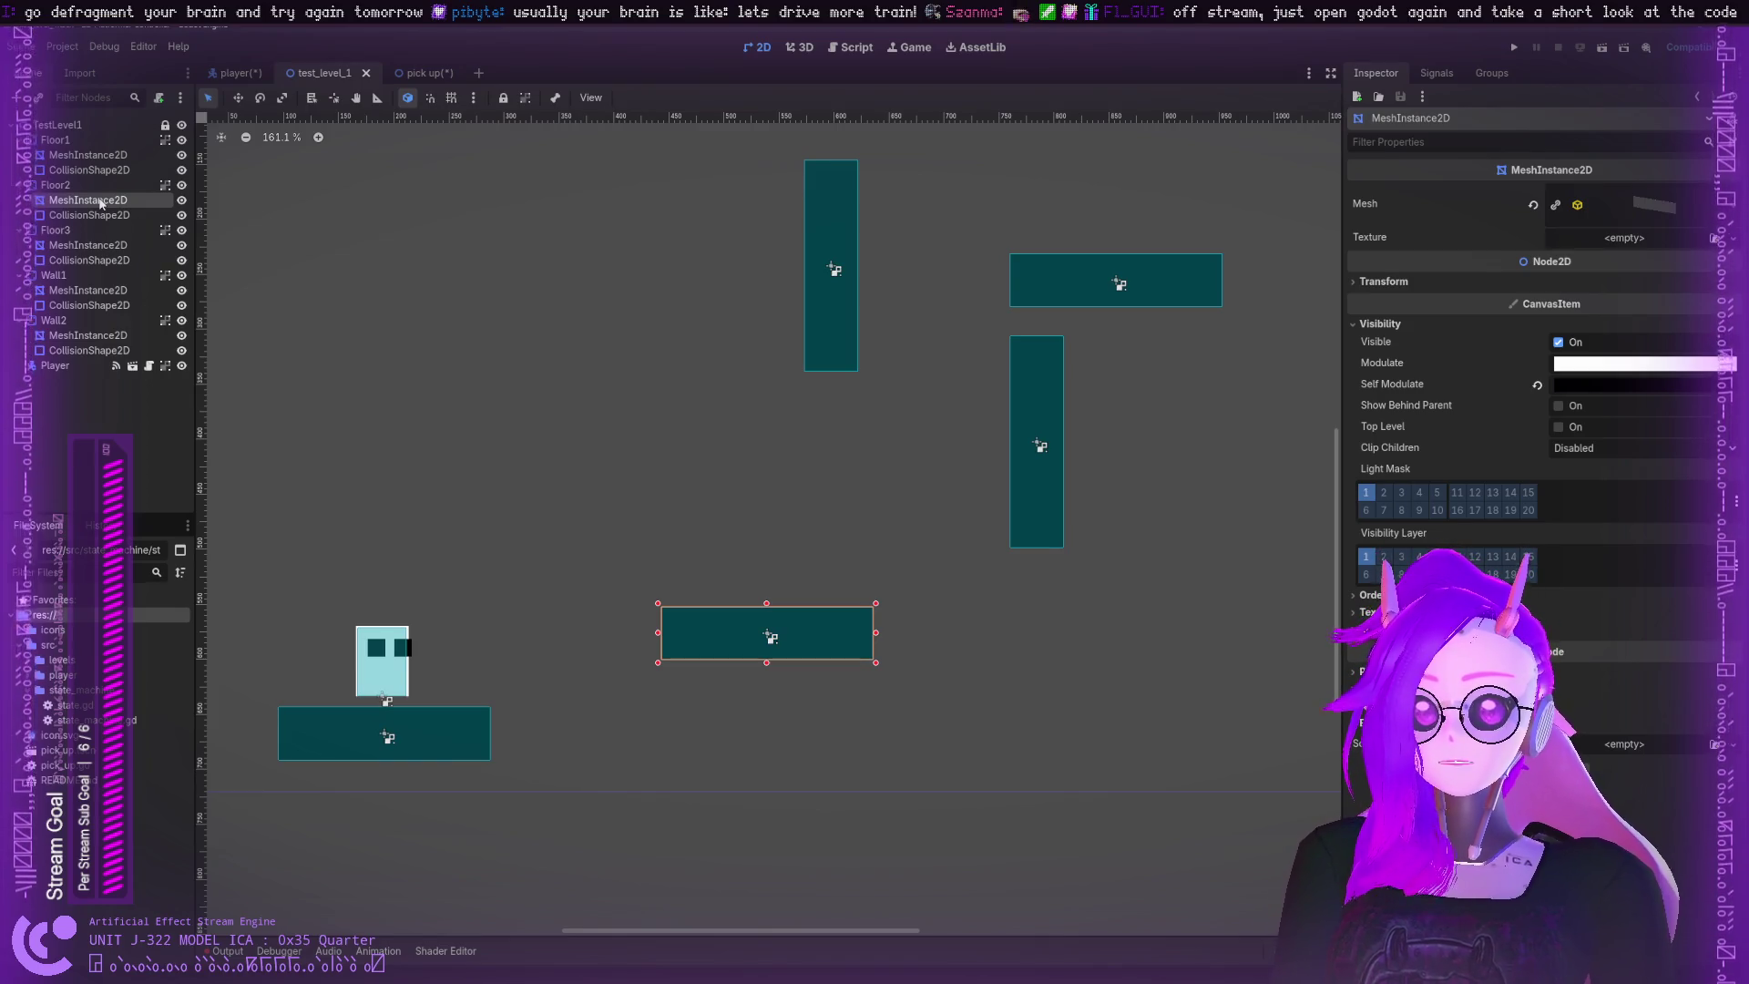
left_click(103, 215)
left_click(102, 201)
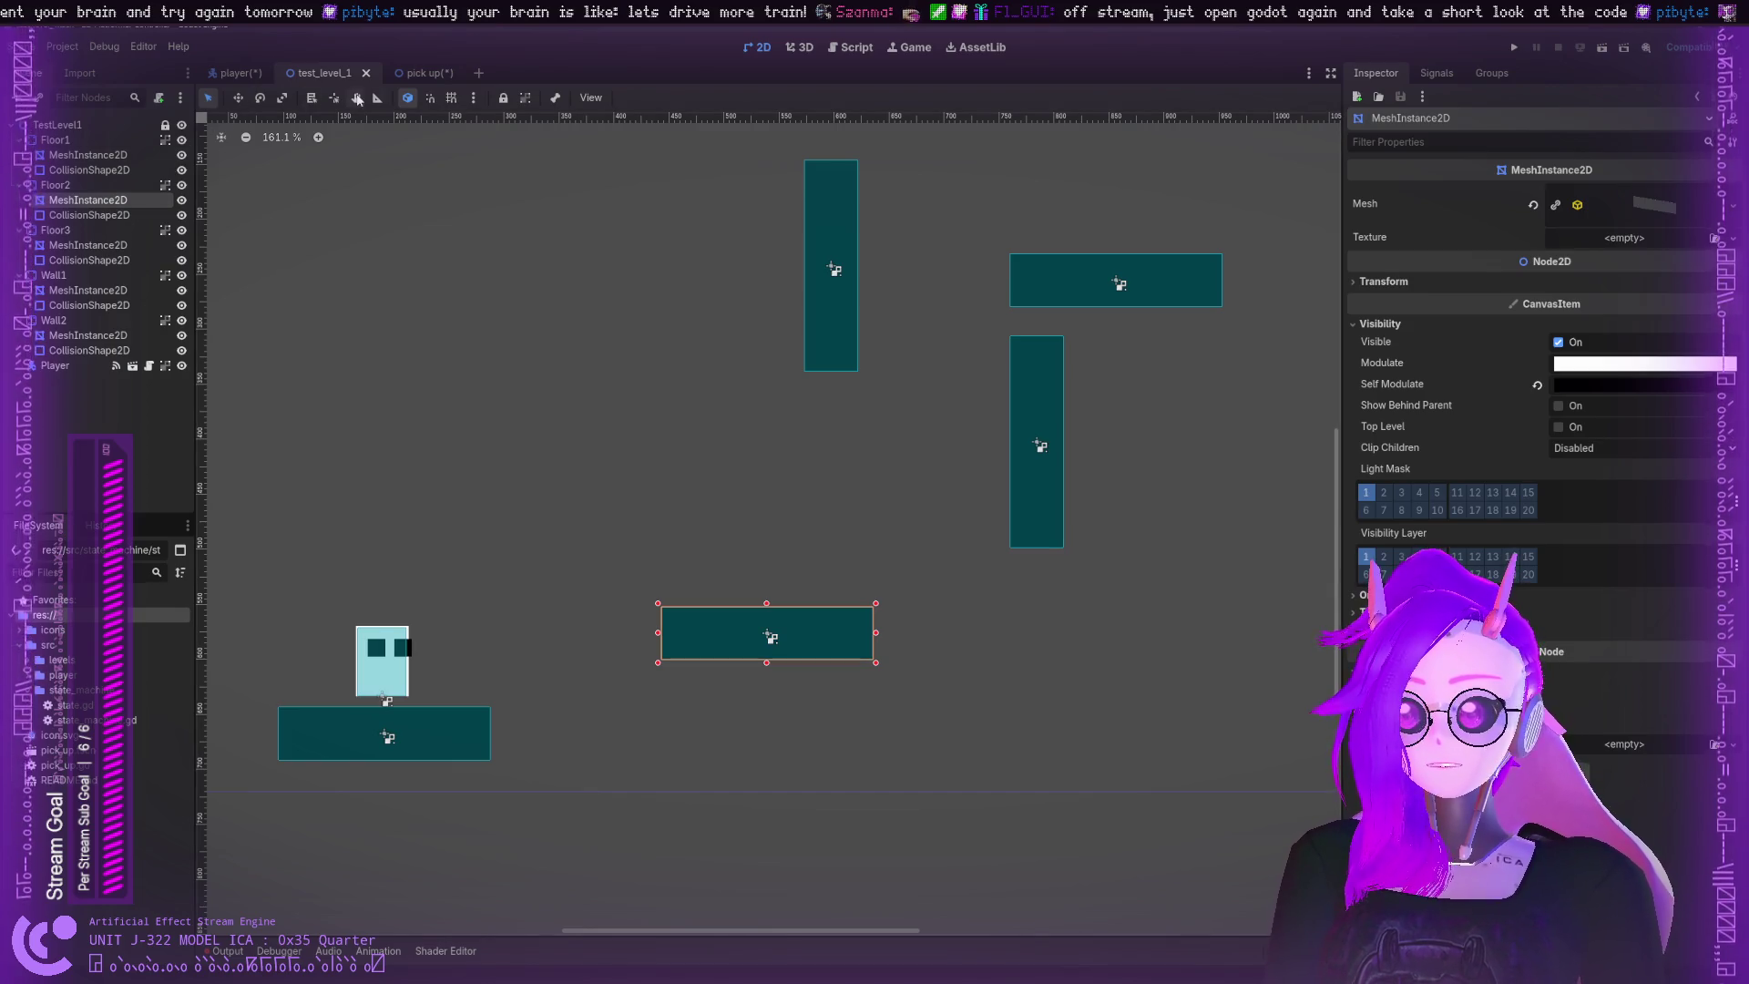
left_click(417, 74)
left_click(466, 283)
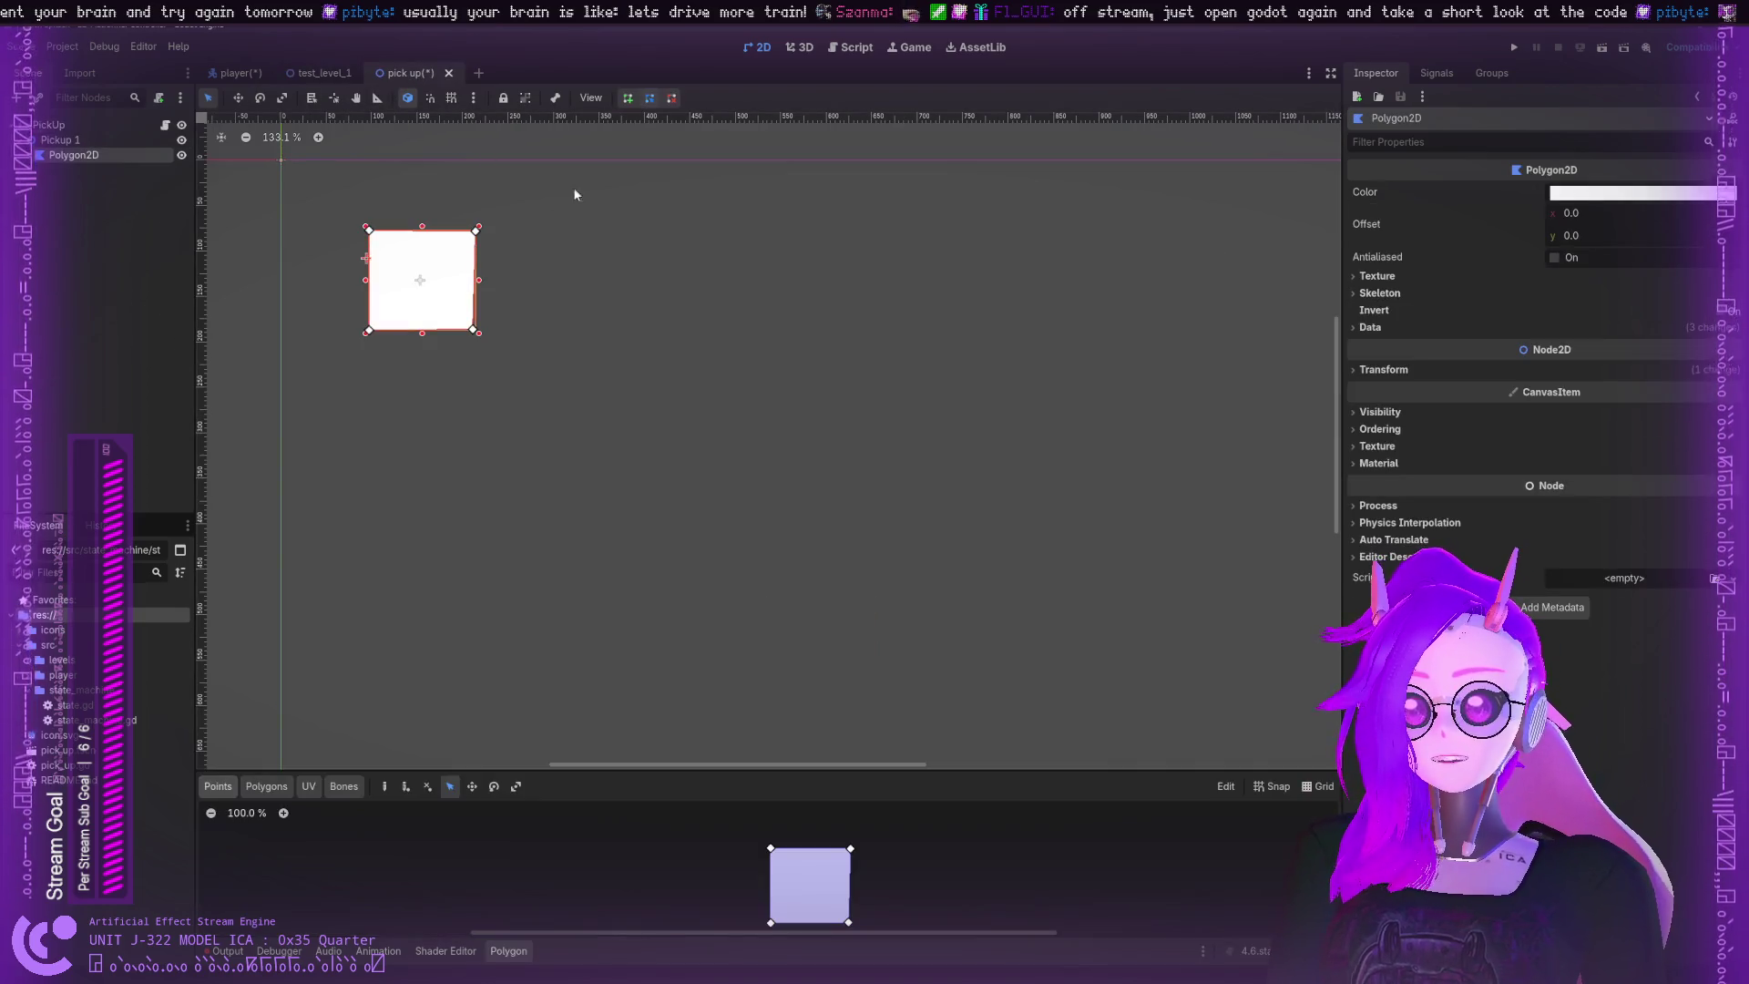
Step: Return to pick_up.gd in the Script workspace and review the FoundObject lines and Input check
left_click(857, 47)
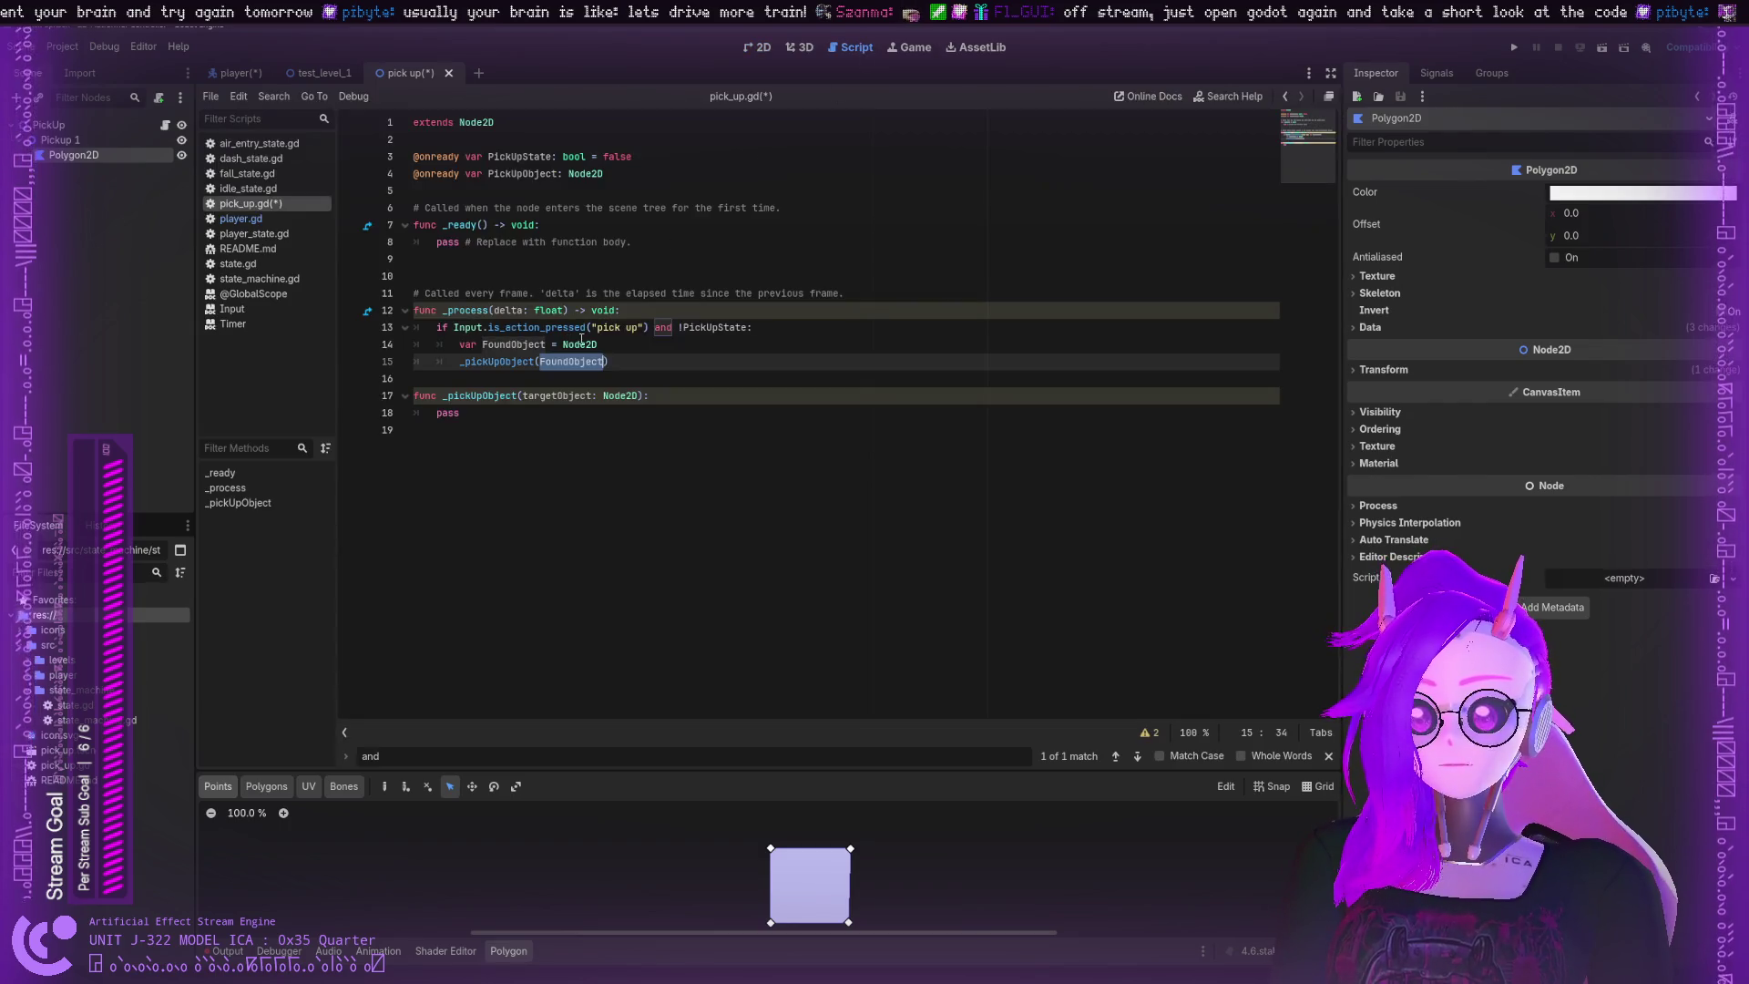
mouse_move(608, 362)
left_mouse_down()
mouse_move(419, 383)
mouse_move(419, 401)
mouse_move(456, 293)
left_mouse_up()
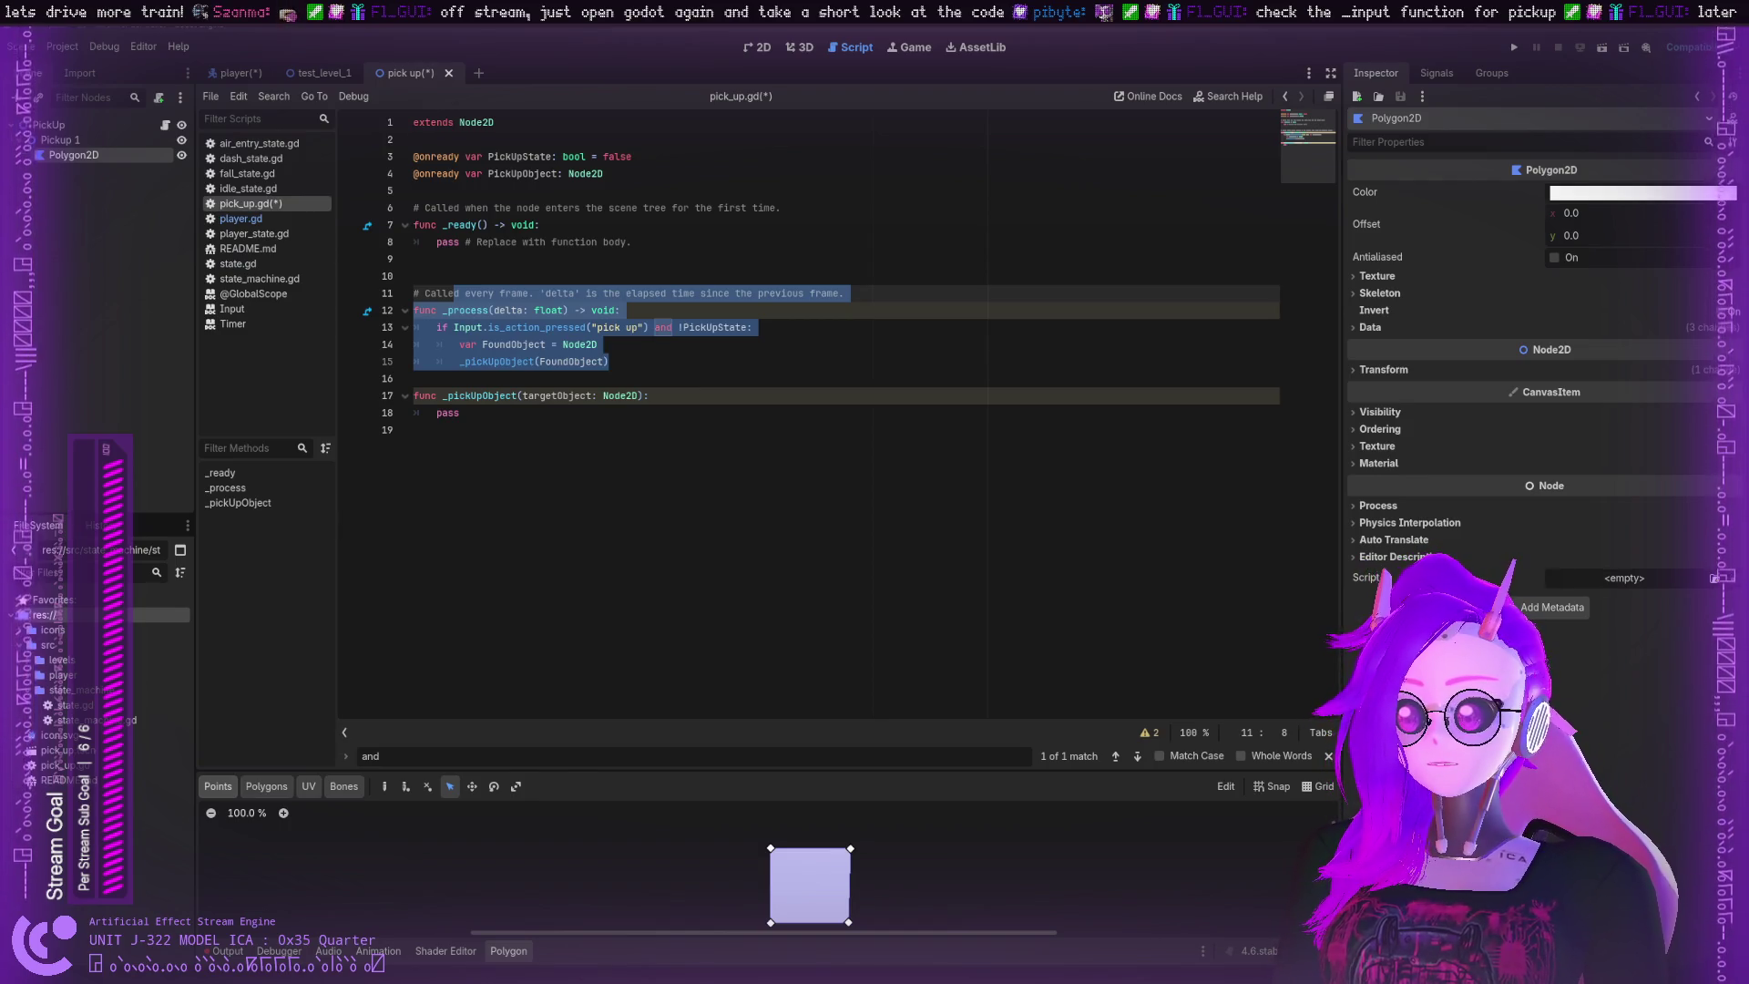
left_click(424, 368)
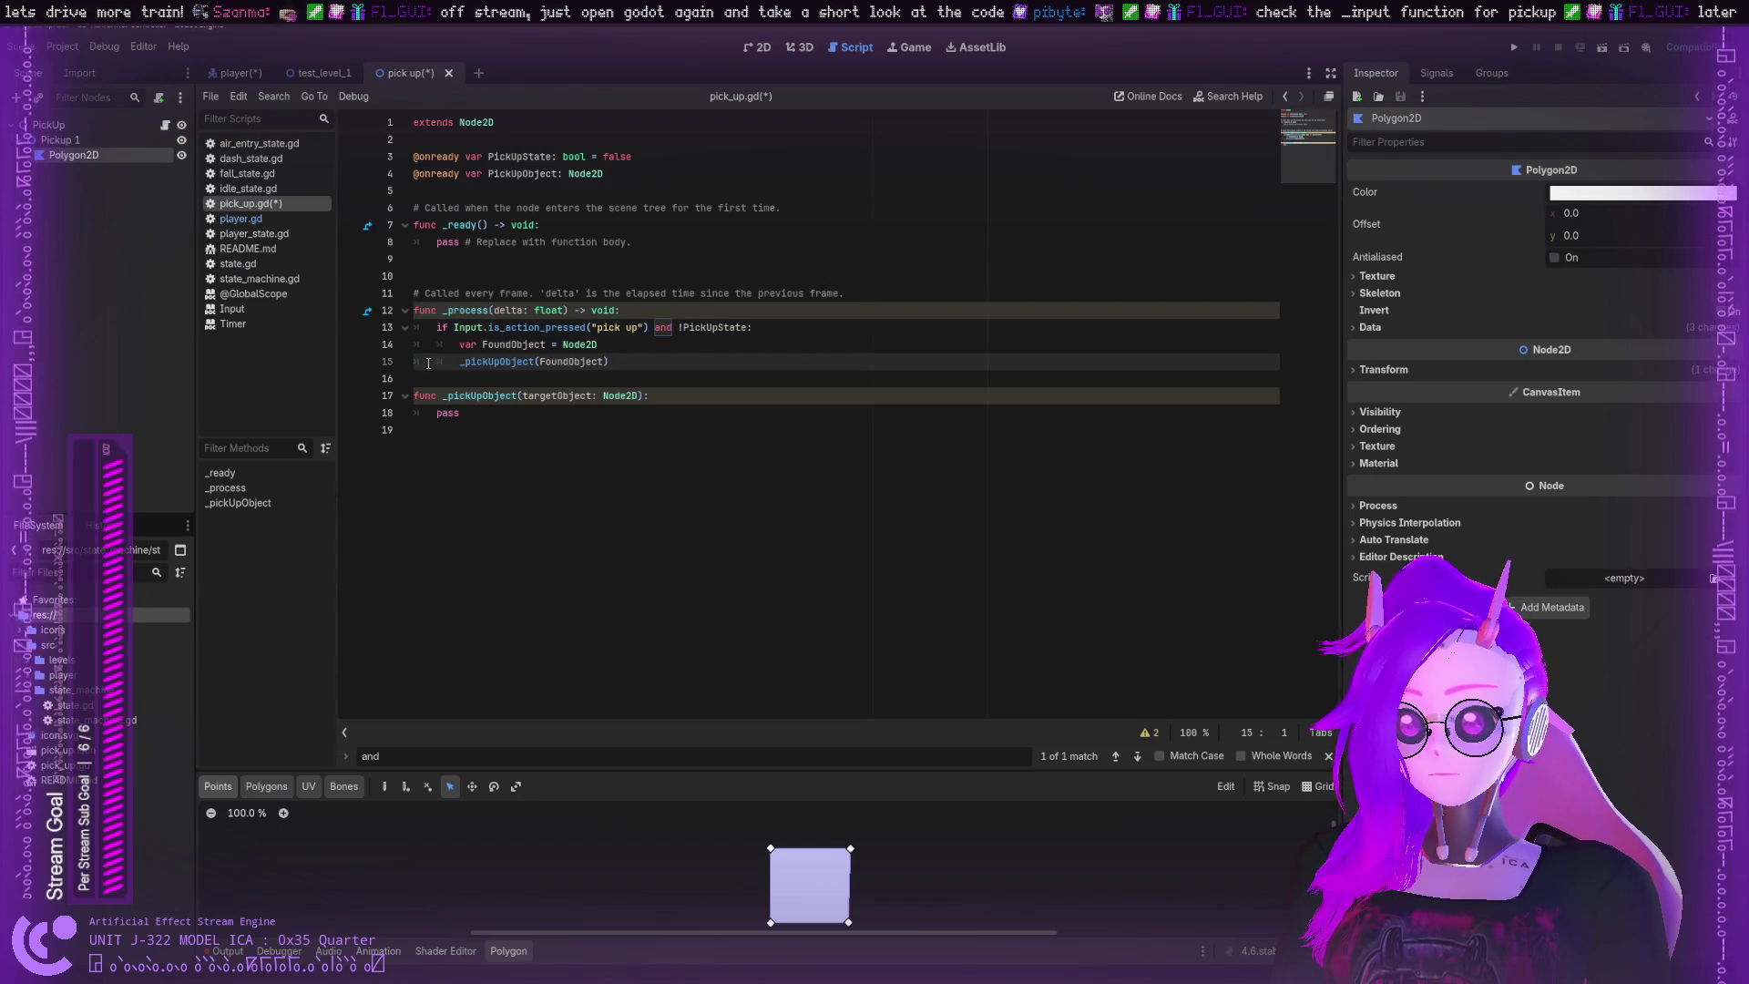
double_click(470, 329)
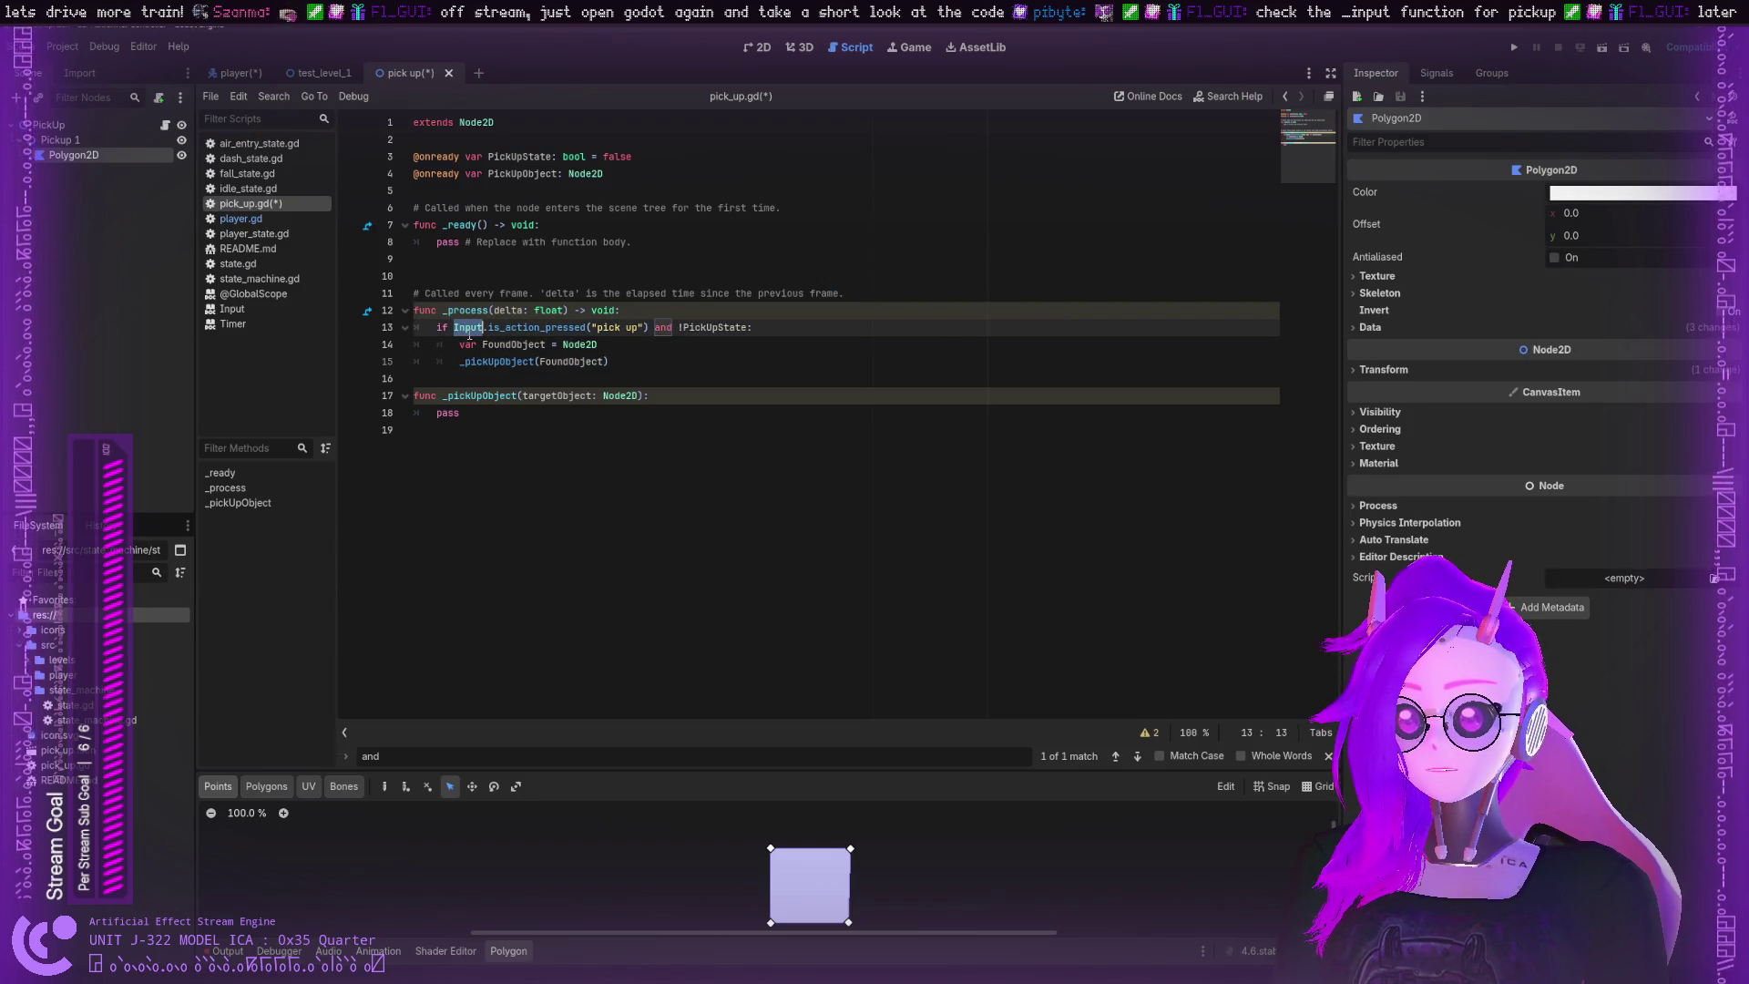
Step: Bring up the built-in Input class documentation (Alt+F1) and scroll through its methods and enumerations
key("alt+F1")
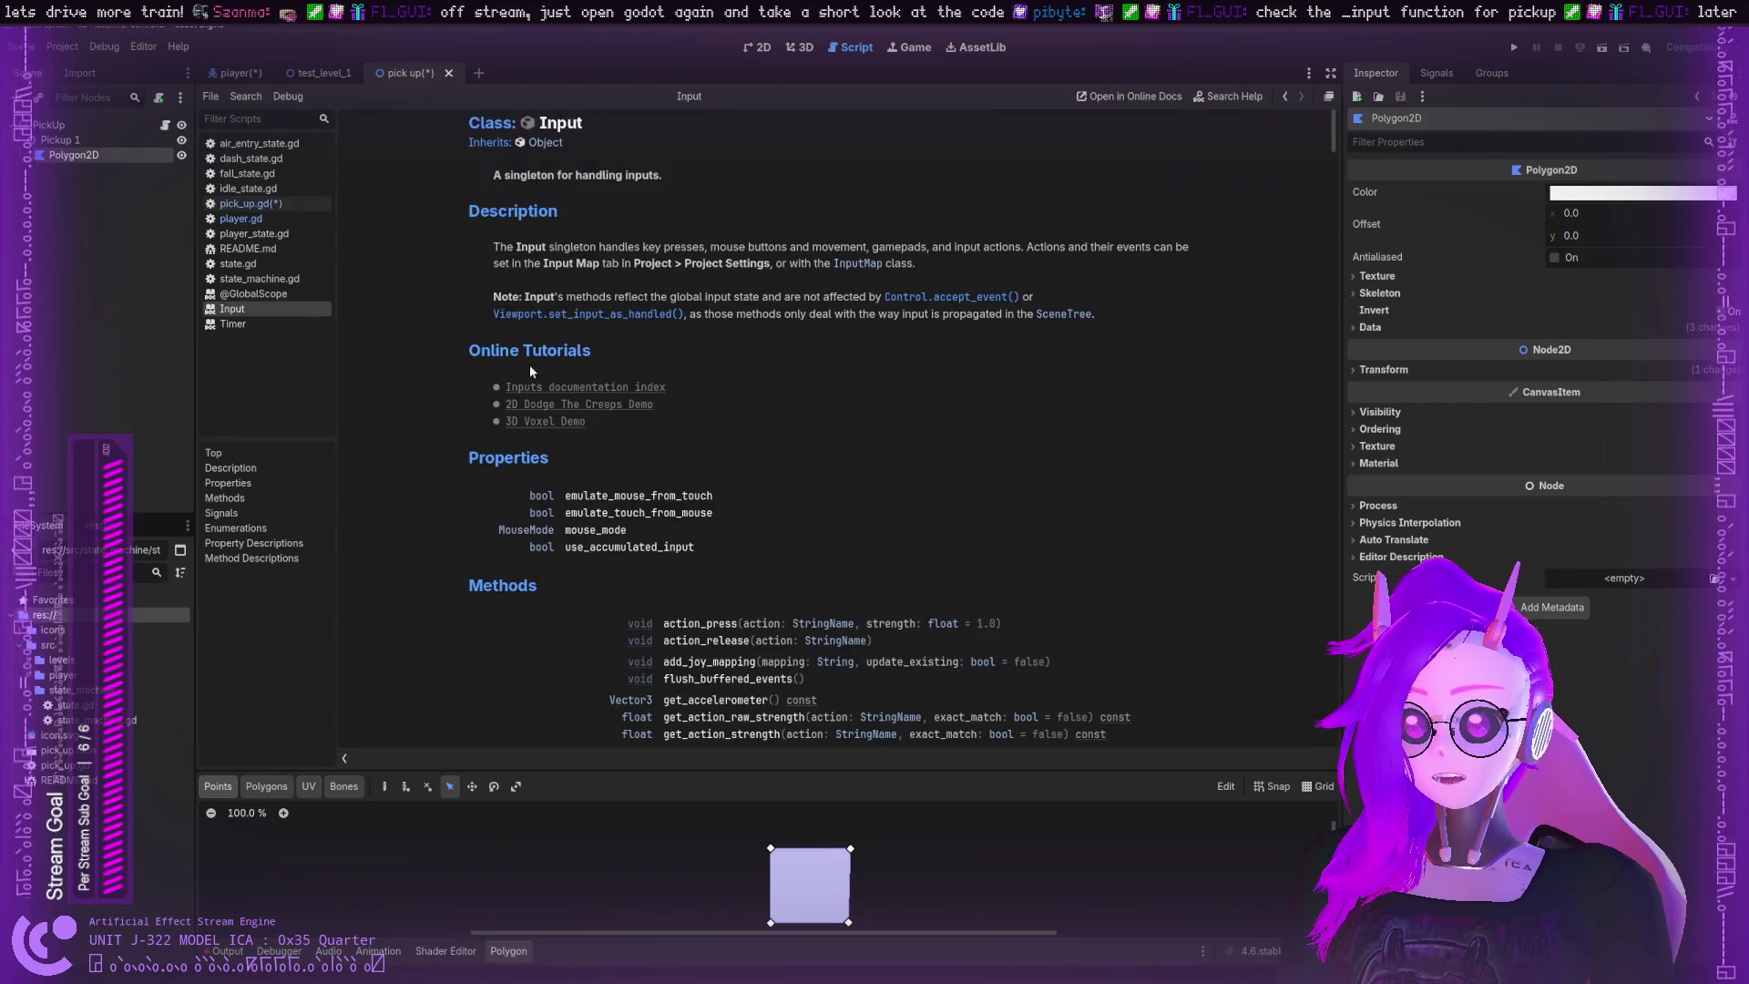
scroll(705, 447, "down", 5)
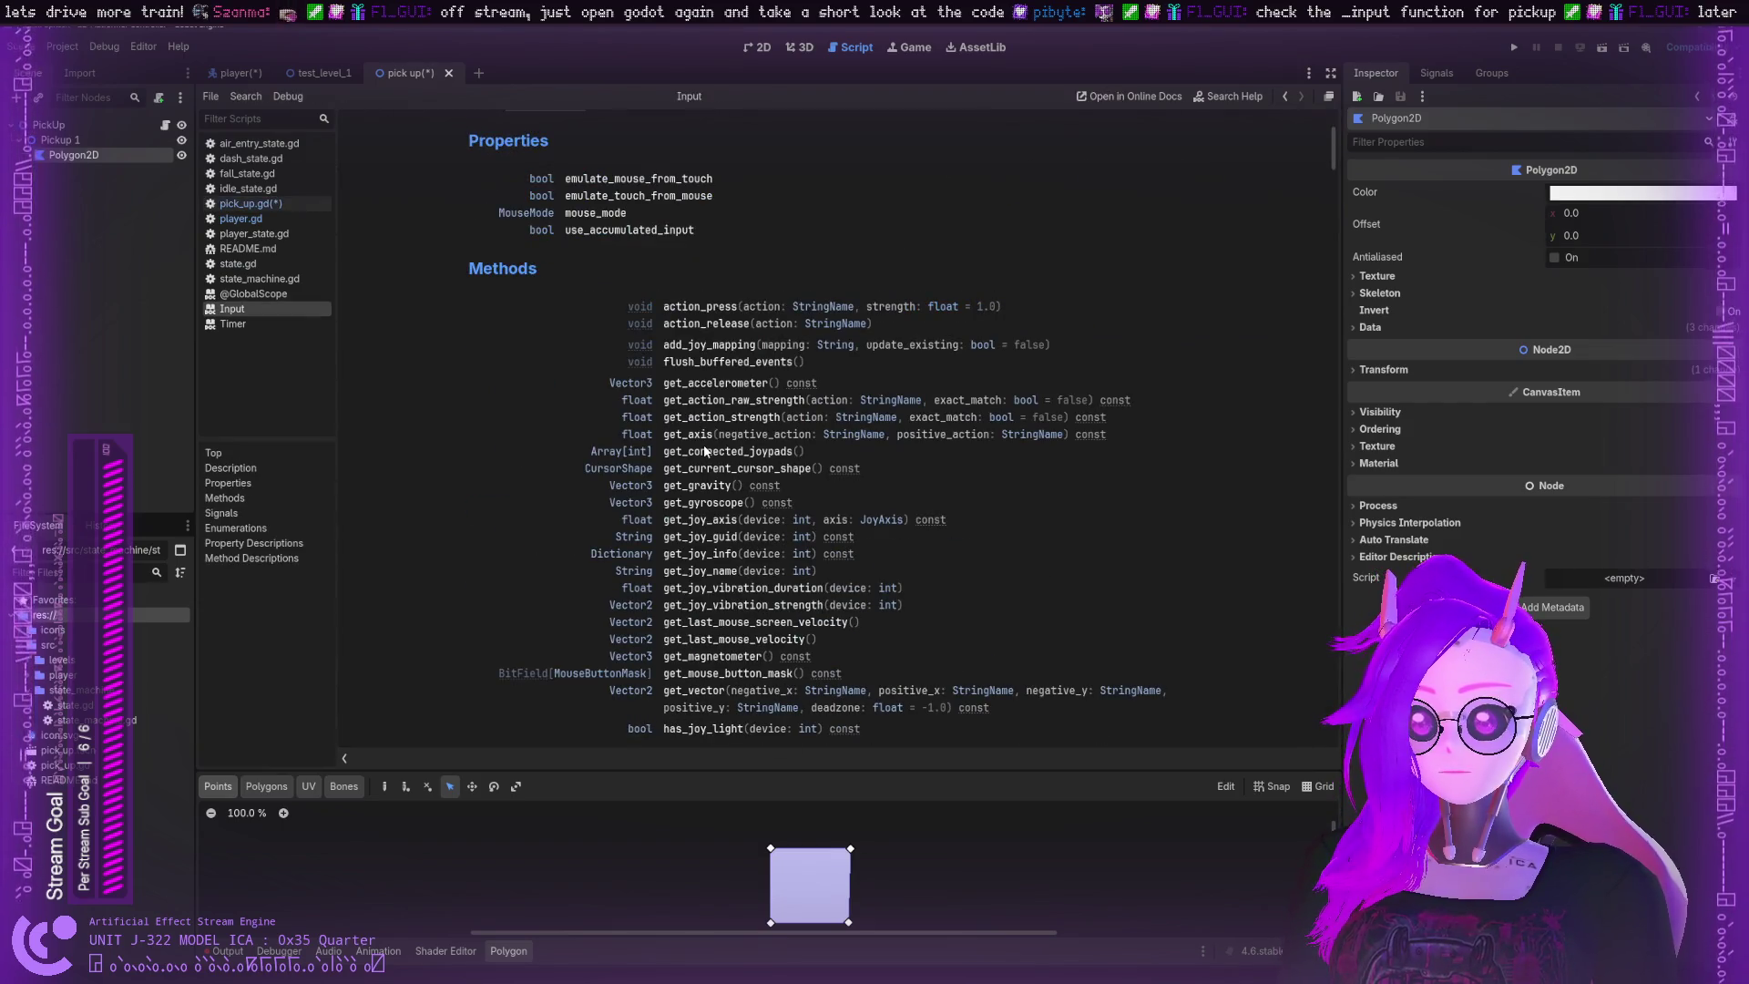
scroll(703, 445, "up", 5)
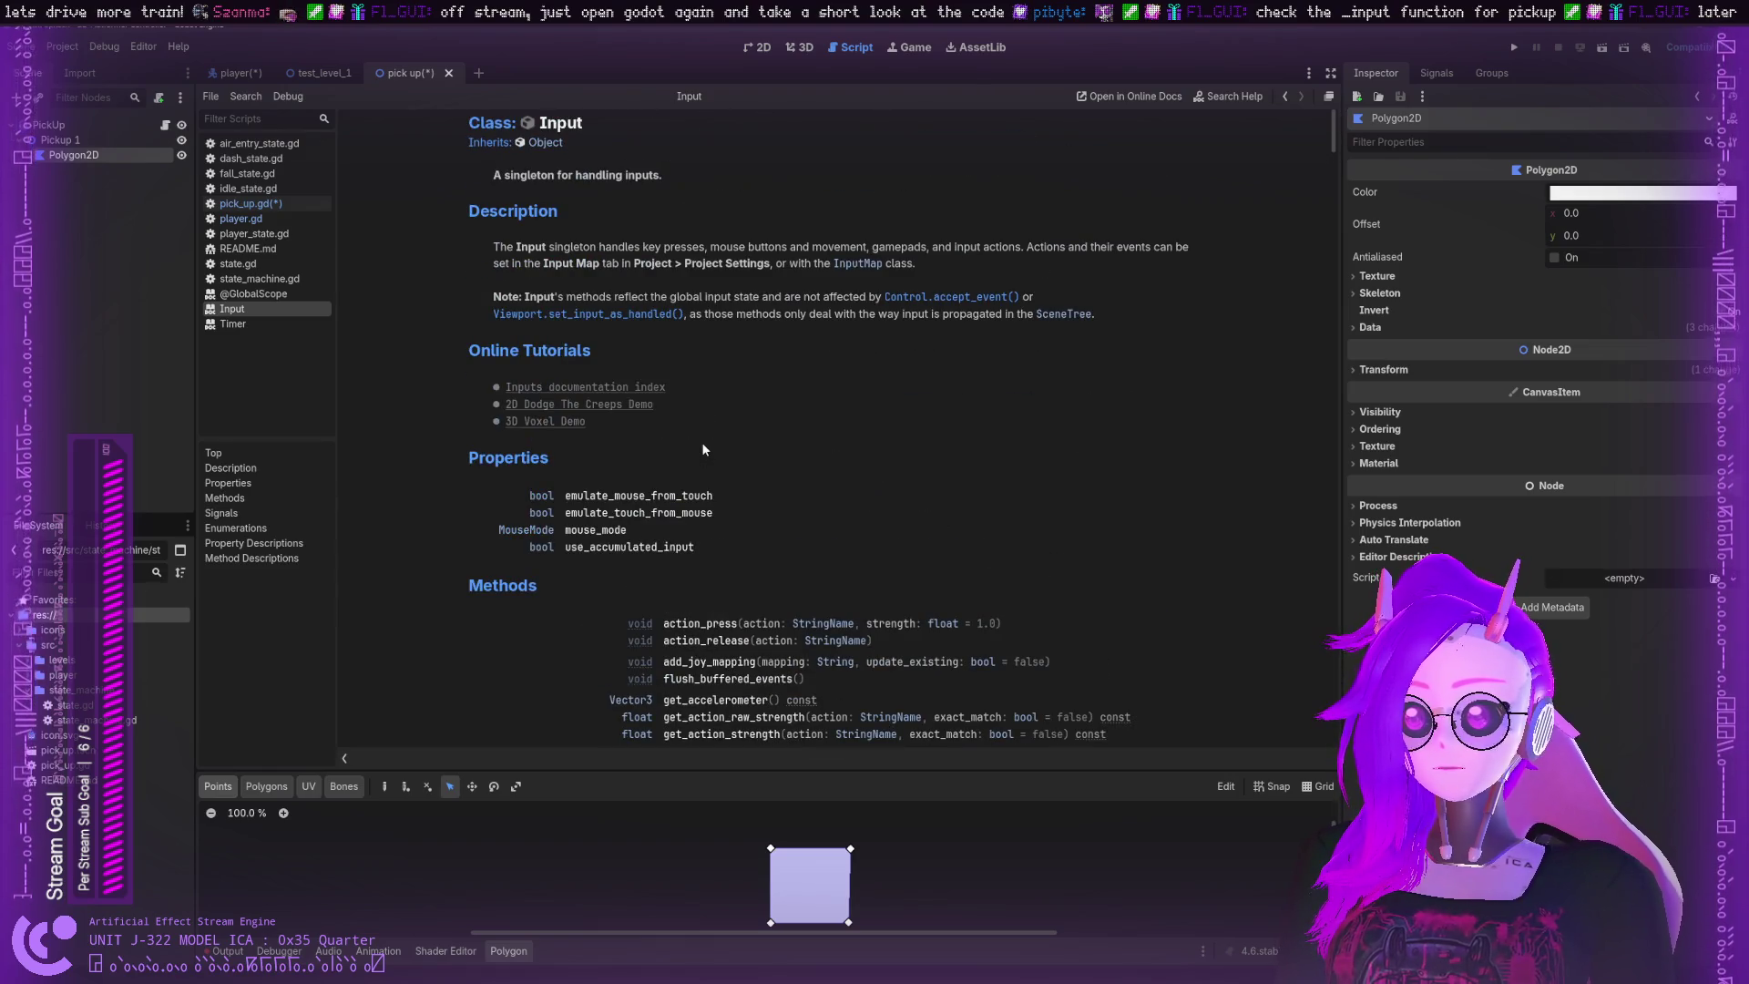
scroll(605, 409, "down", 15)
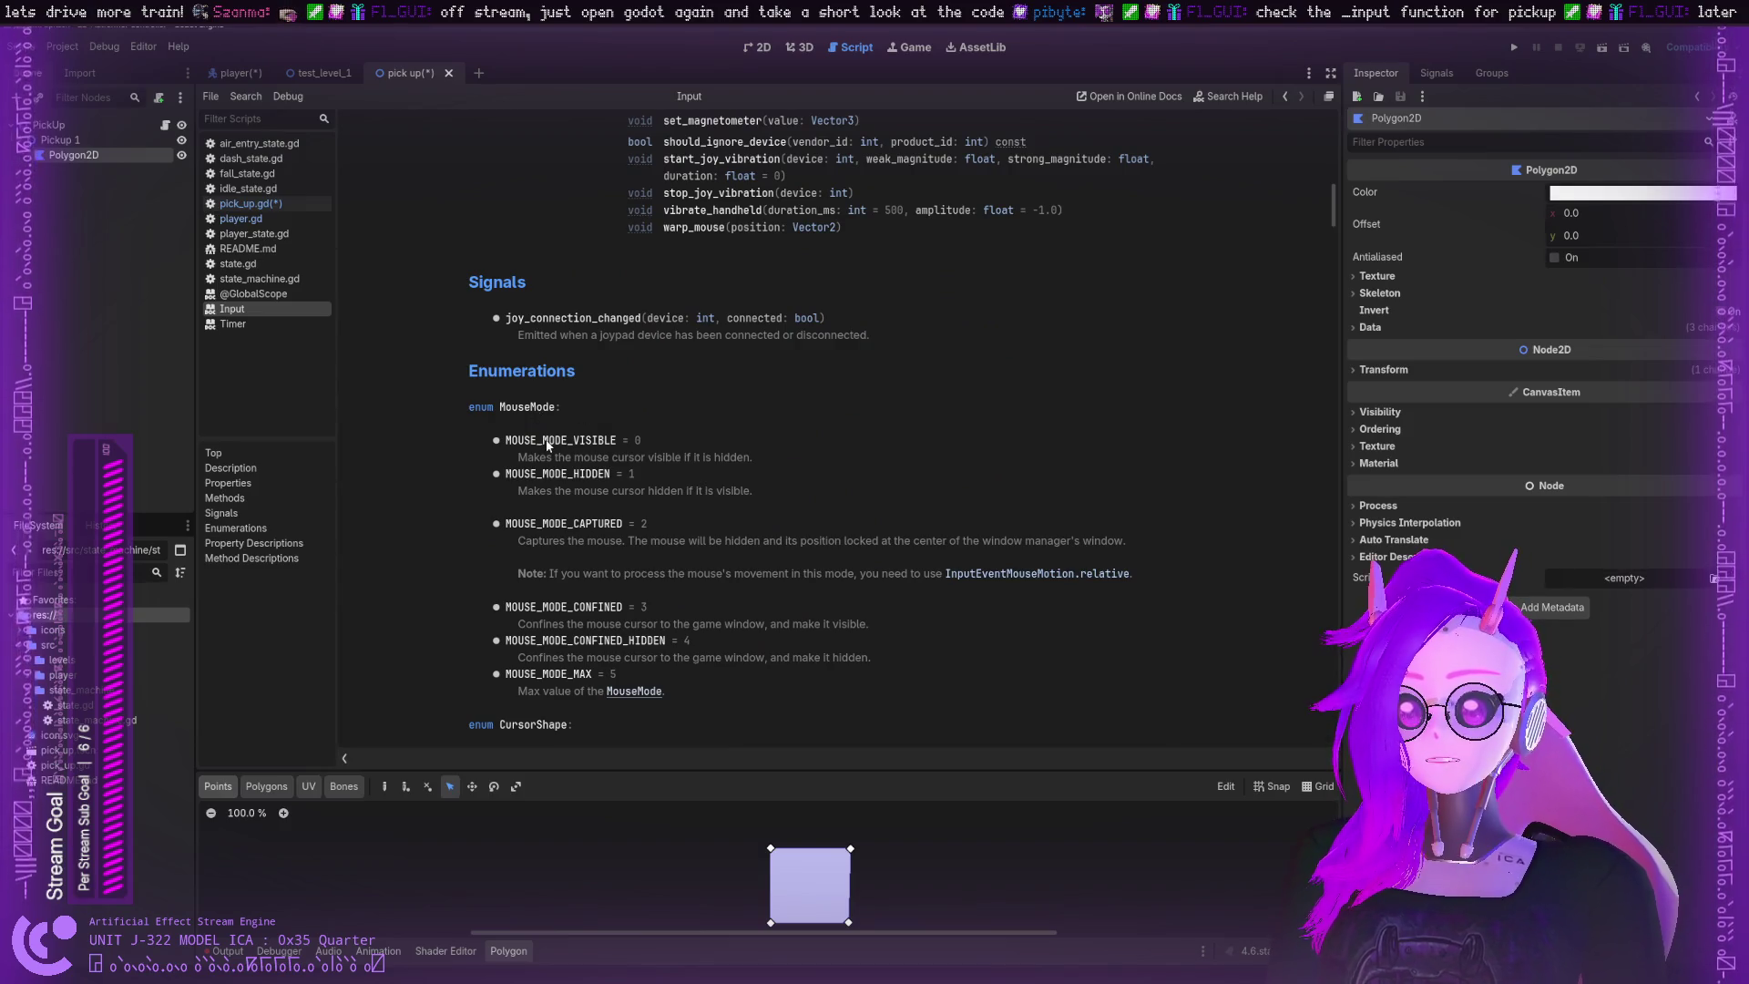
scroll(576, 449, "down", 1)
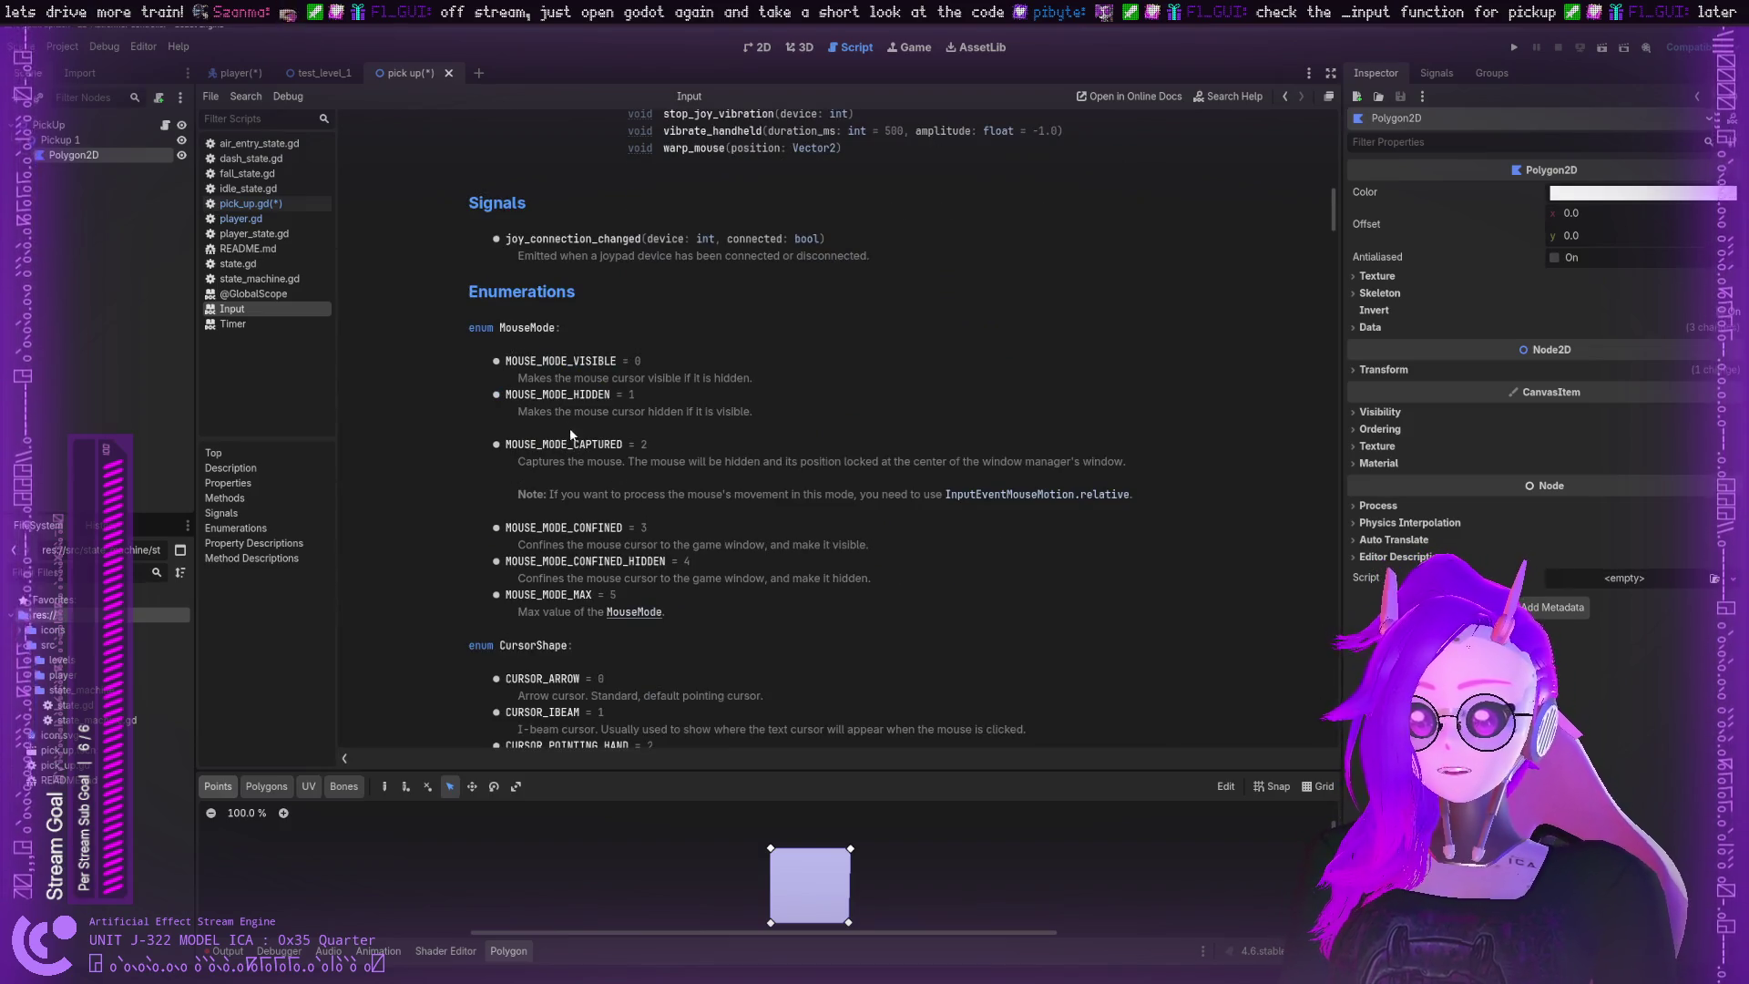
scroll(578, 544, "down", 1)
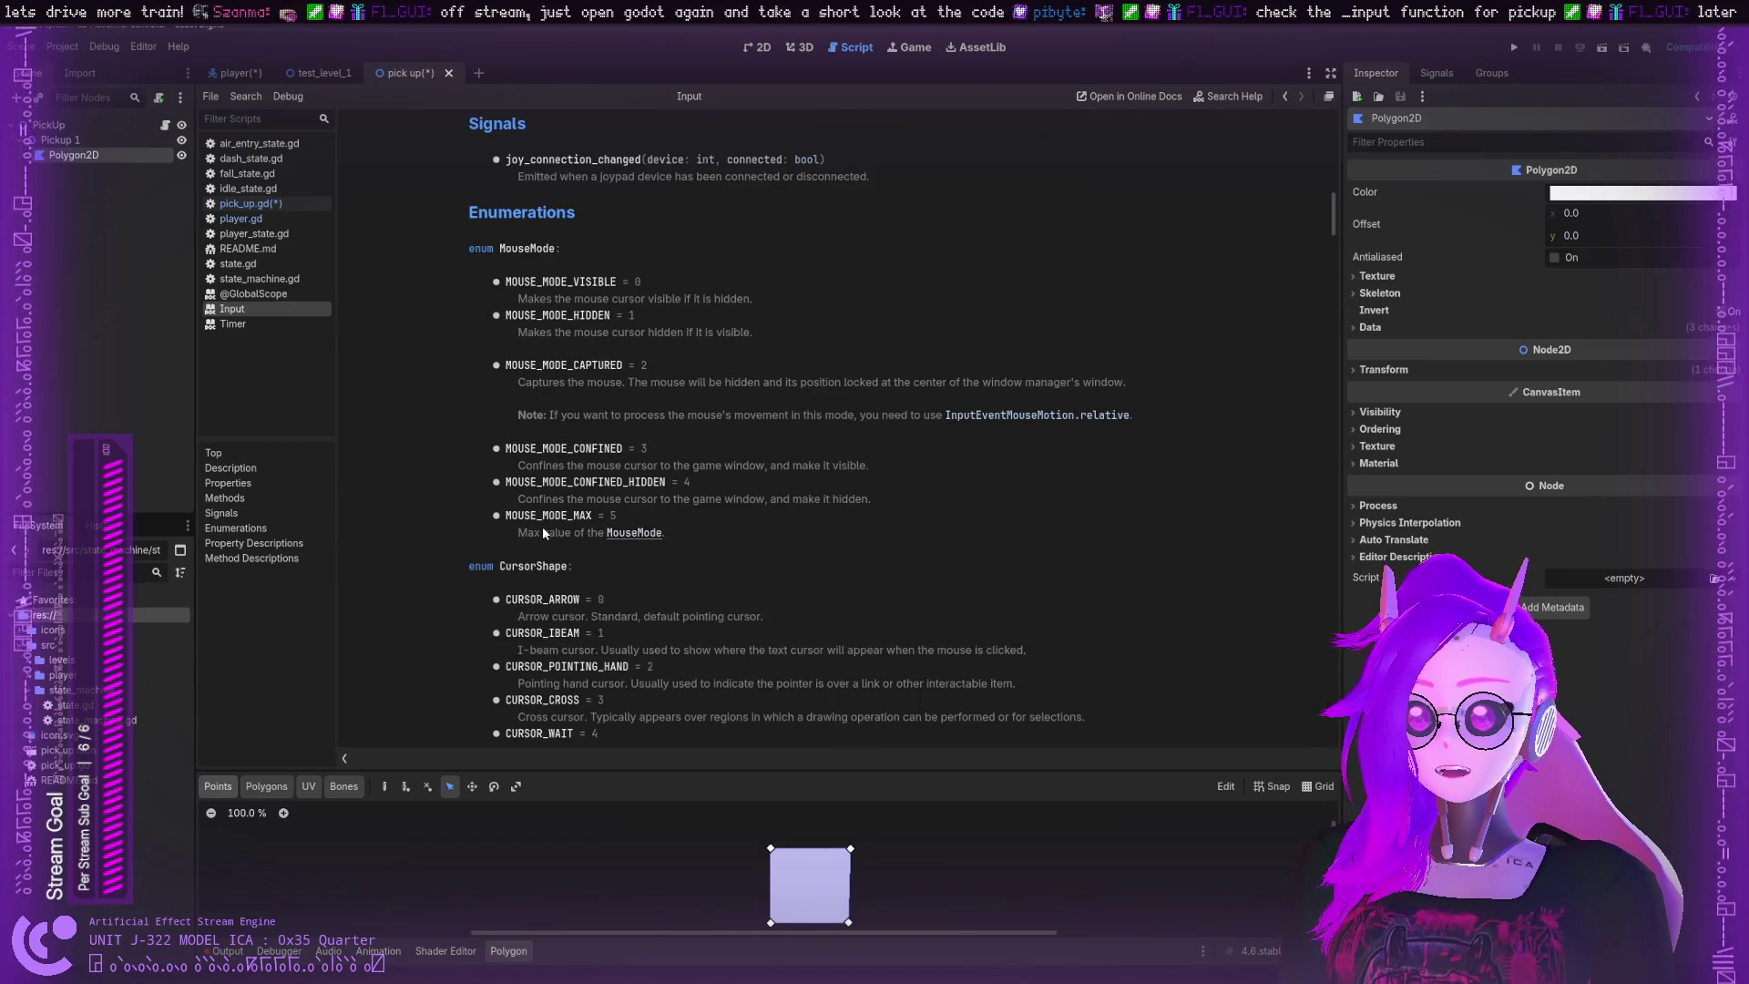
scroll(543, 533, "down", 1)
scroll(543, 522, "down", 2)
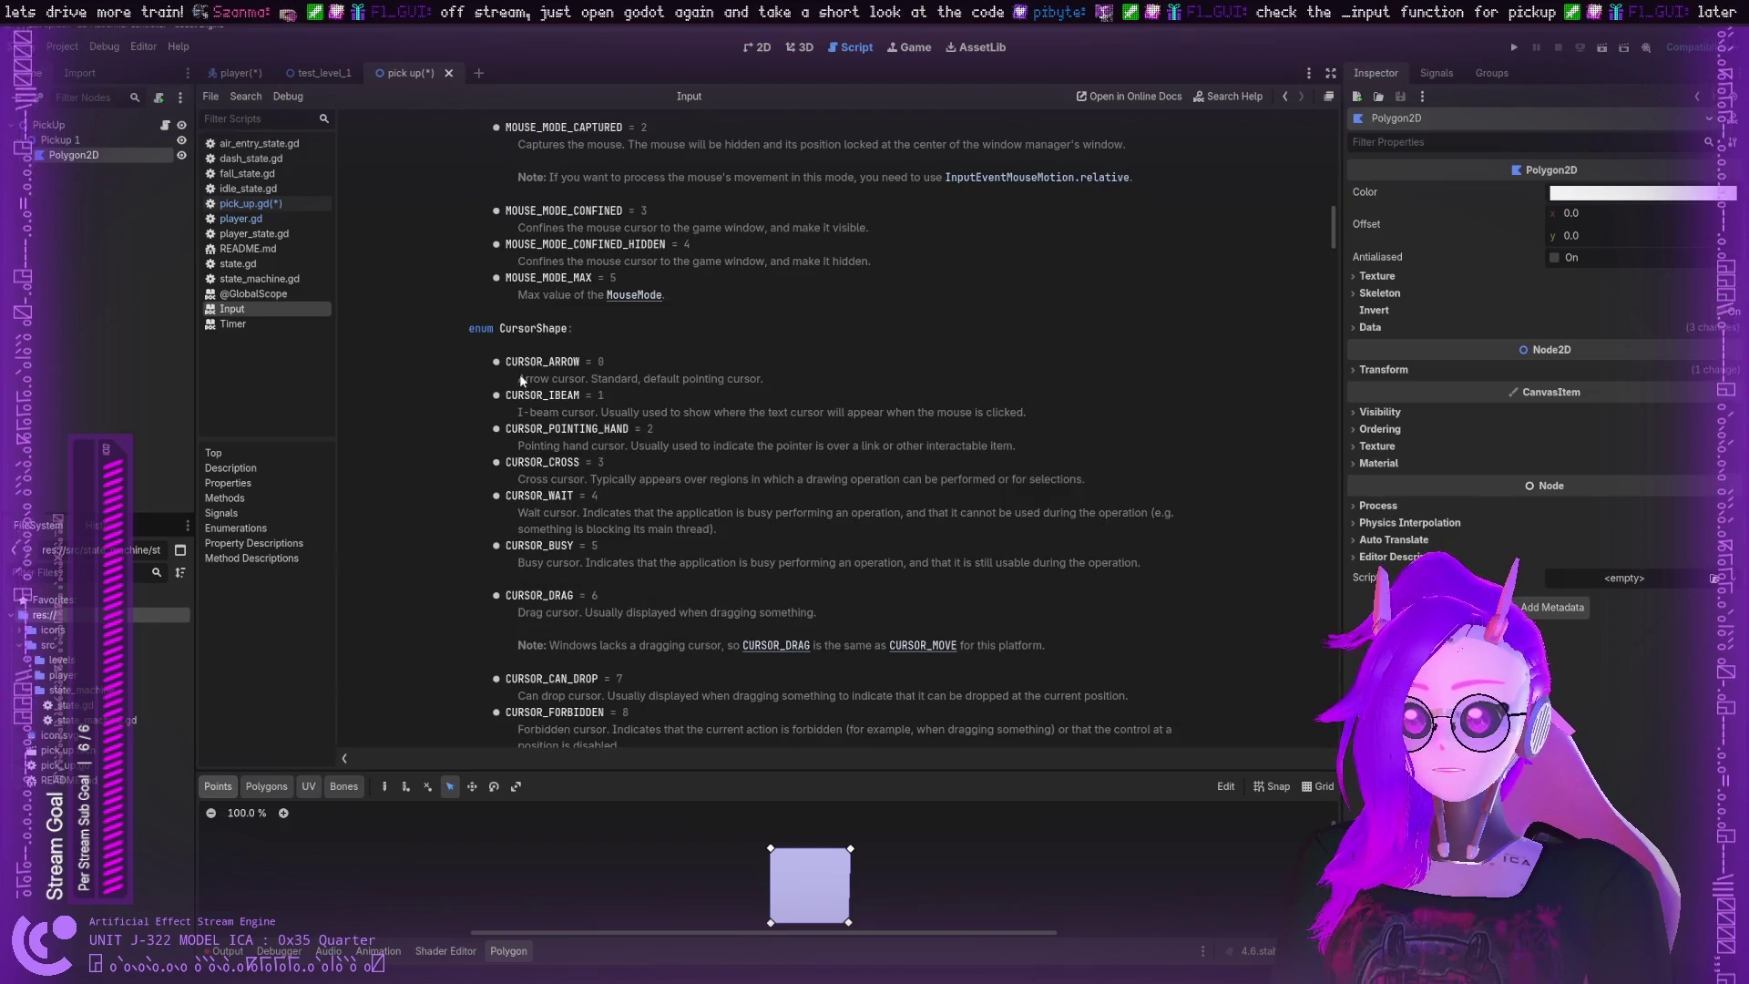
scroll(529, 425, "down", 1)
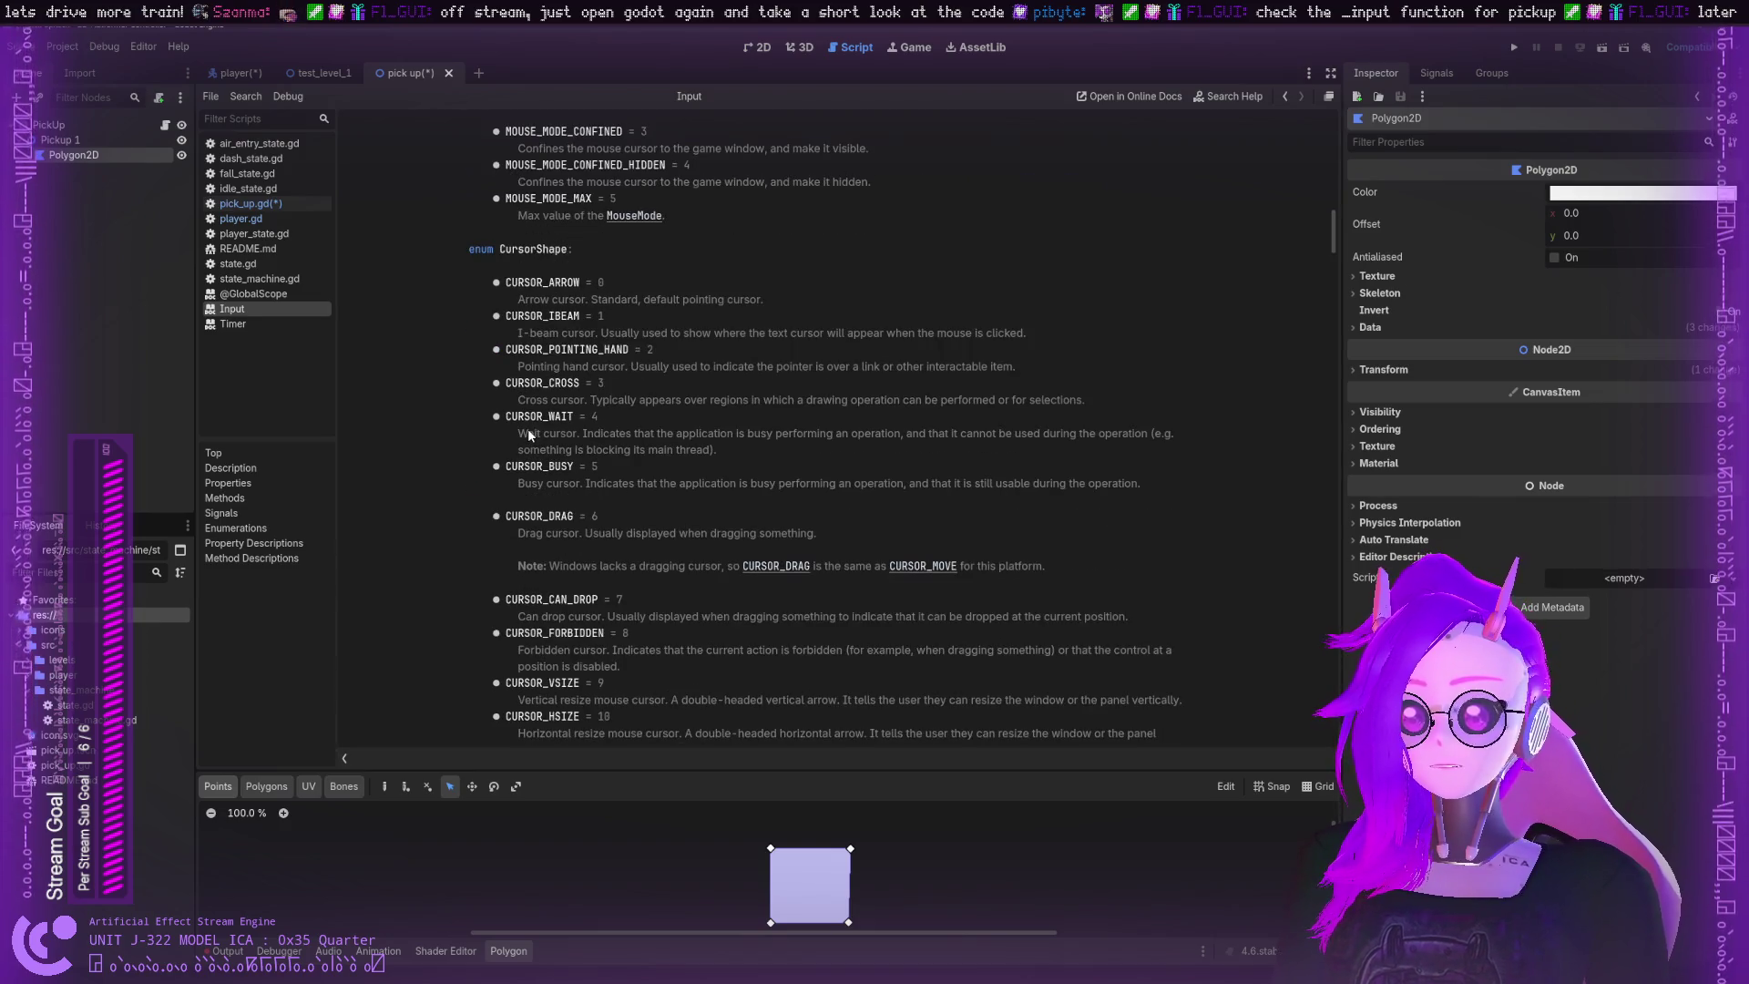
scroll(523, 489, "down", 1)
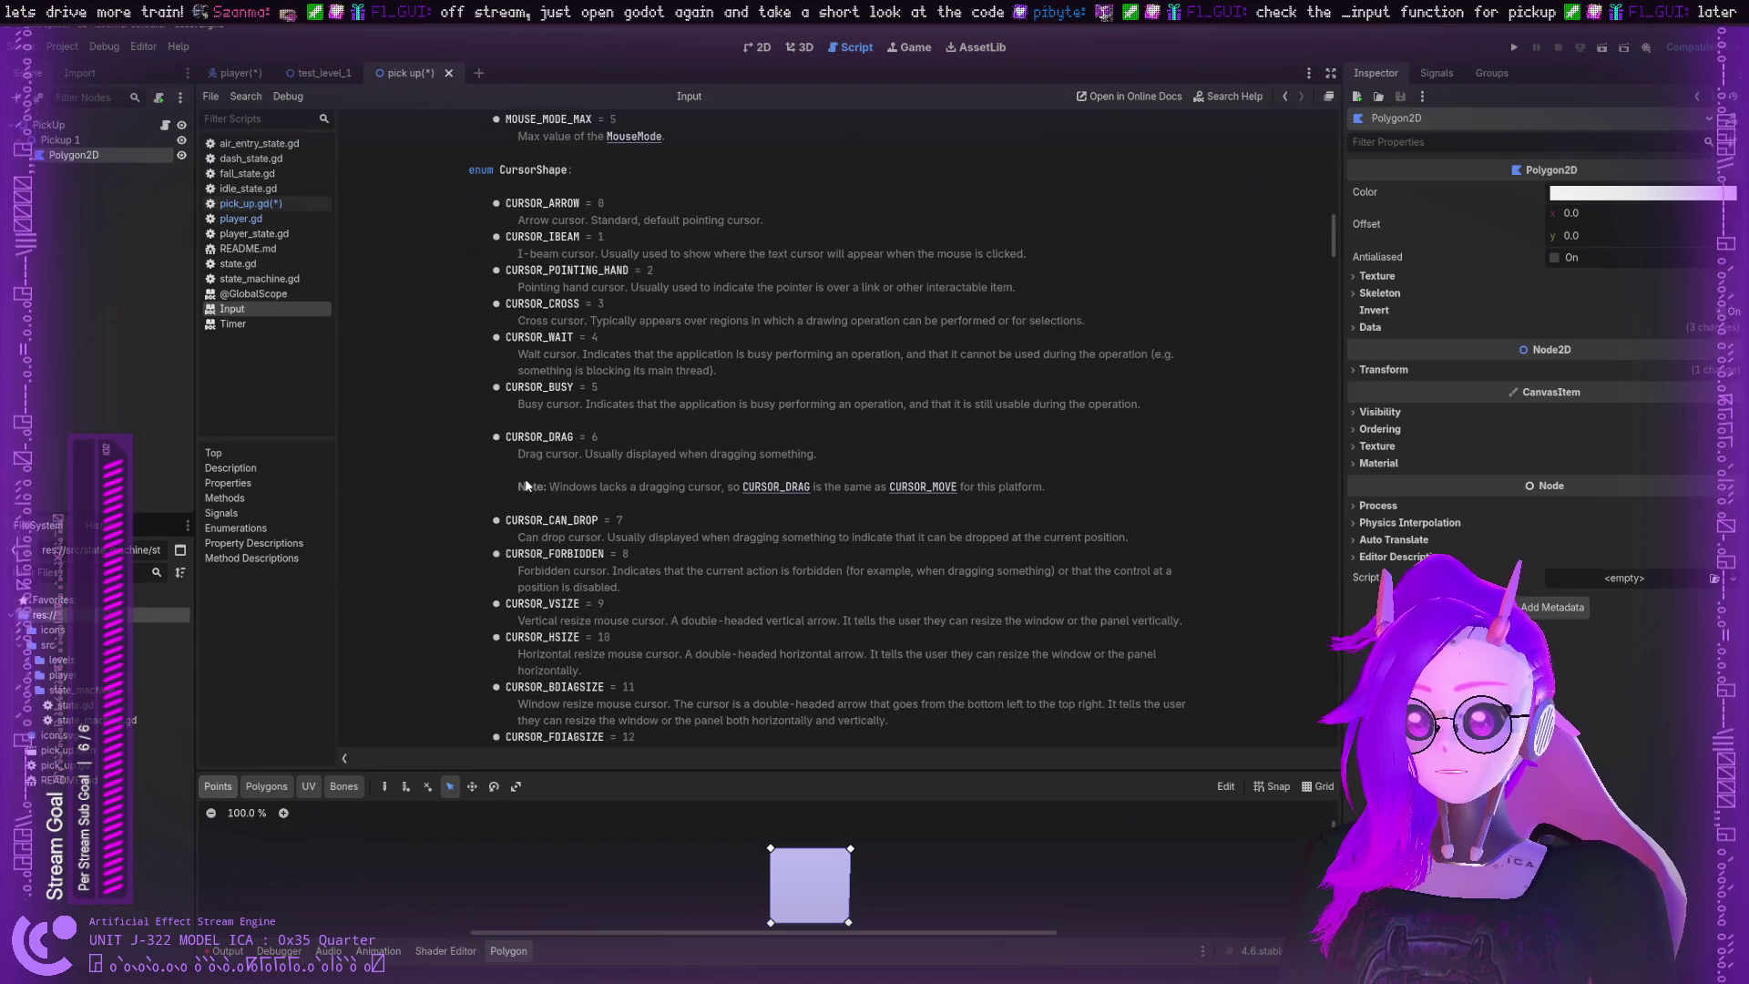
scroll(528, 442, "down", 3)
scroll(527, 439, "down", 3)
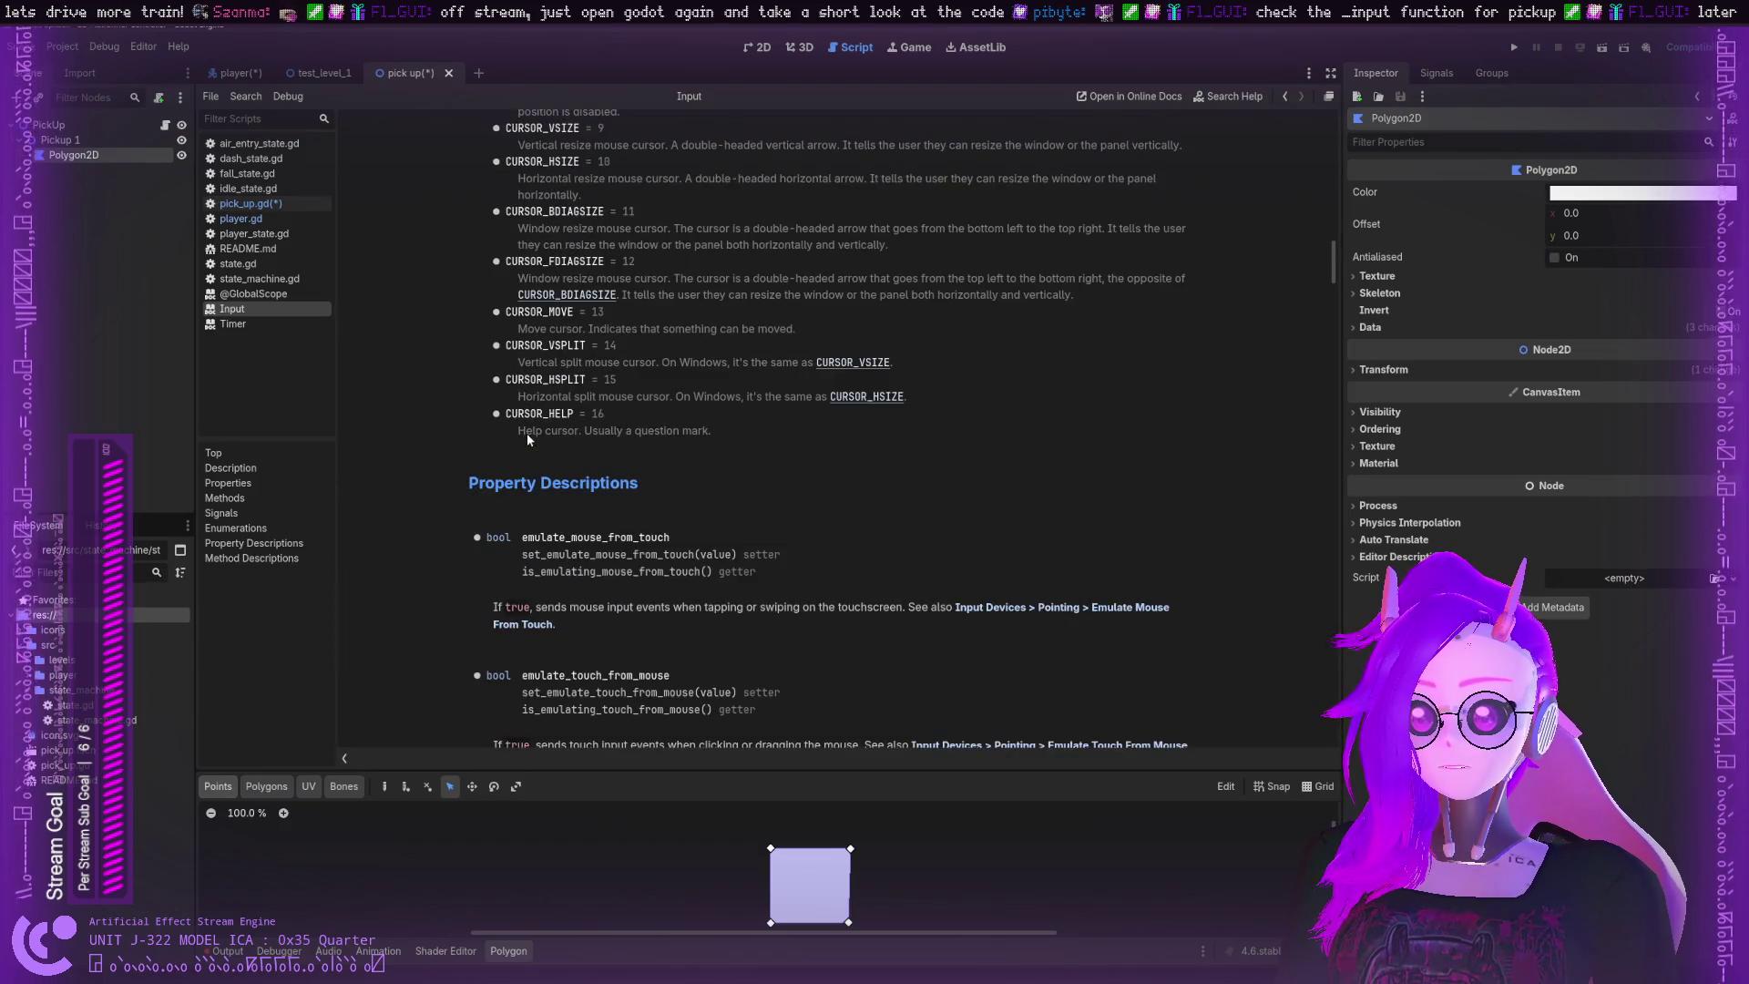
Step: Read through the Input property descriptions, highlighting the emulate_mouse_from_touch property name
left_click_drag(538, 410, 649, 428)
left_click(650, 430)
scroll(650, 430, "down", 2)
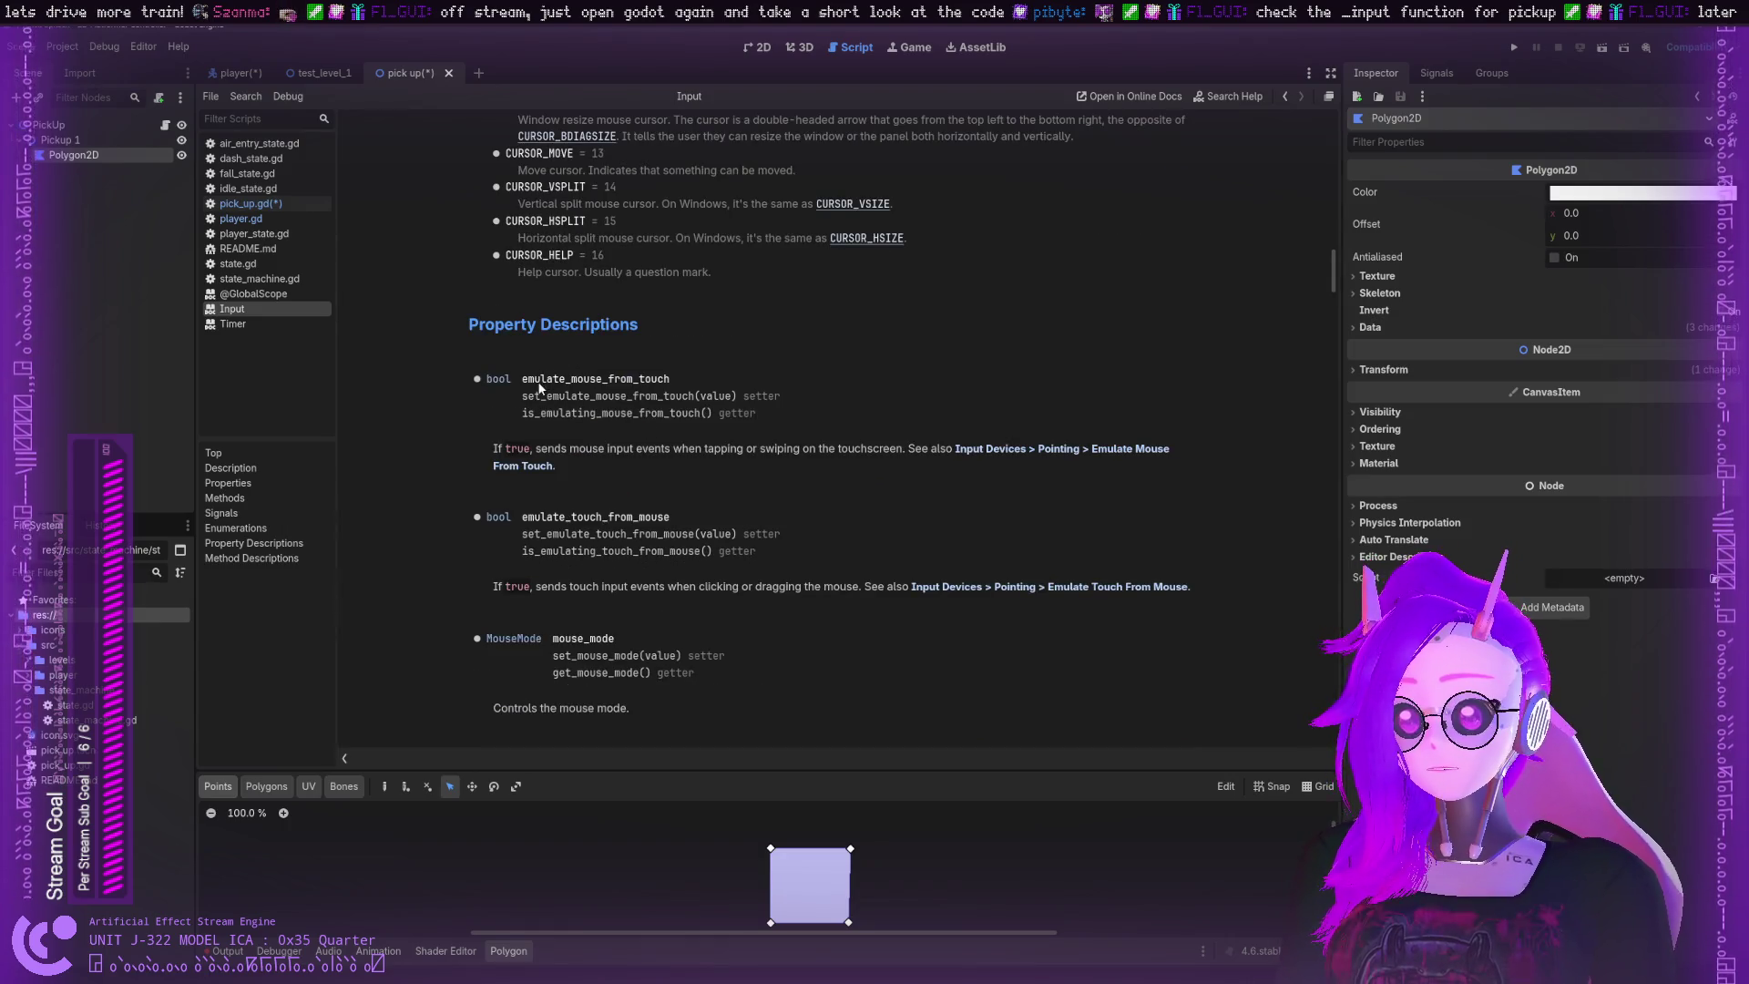
left_click_drag(534, 379, 673, 380)
scroll(583, 413, "down", 2)
scroll(582, 414, "down", 2)
left_click_drag(570, 402, 597, 406)
left_click(594, 404)
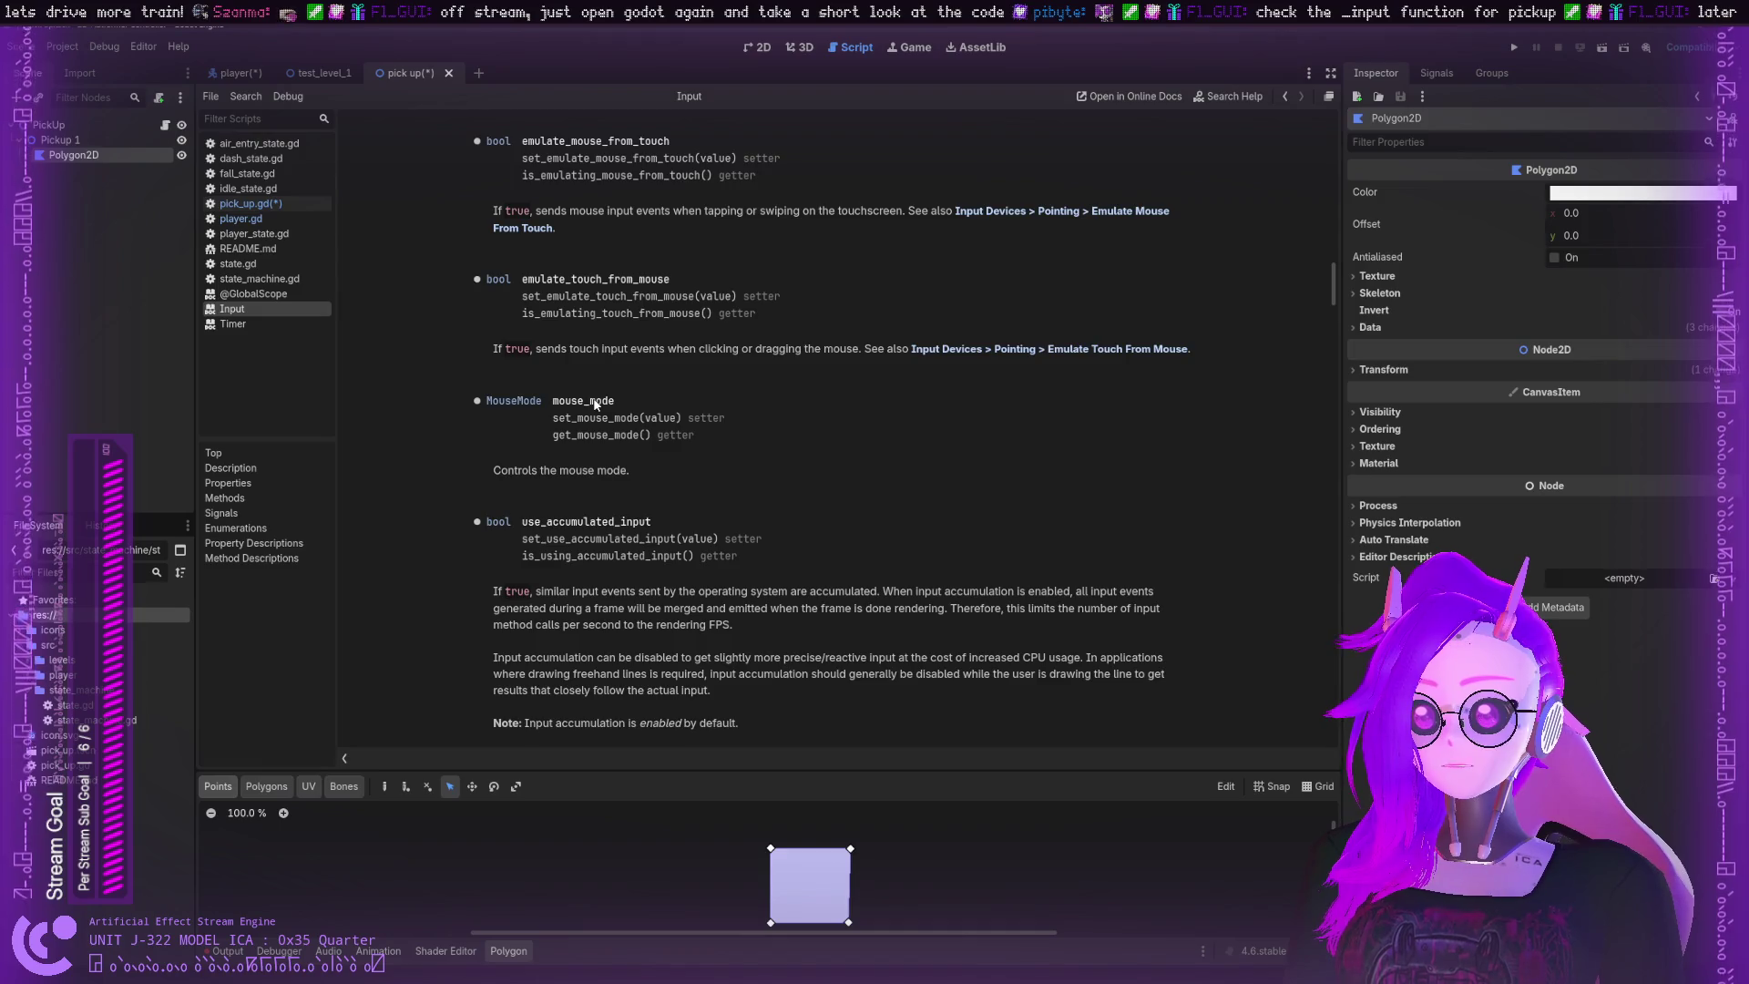
scroll(590, 403, "down", 5)
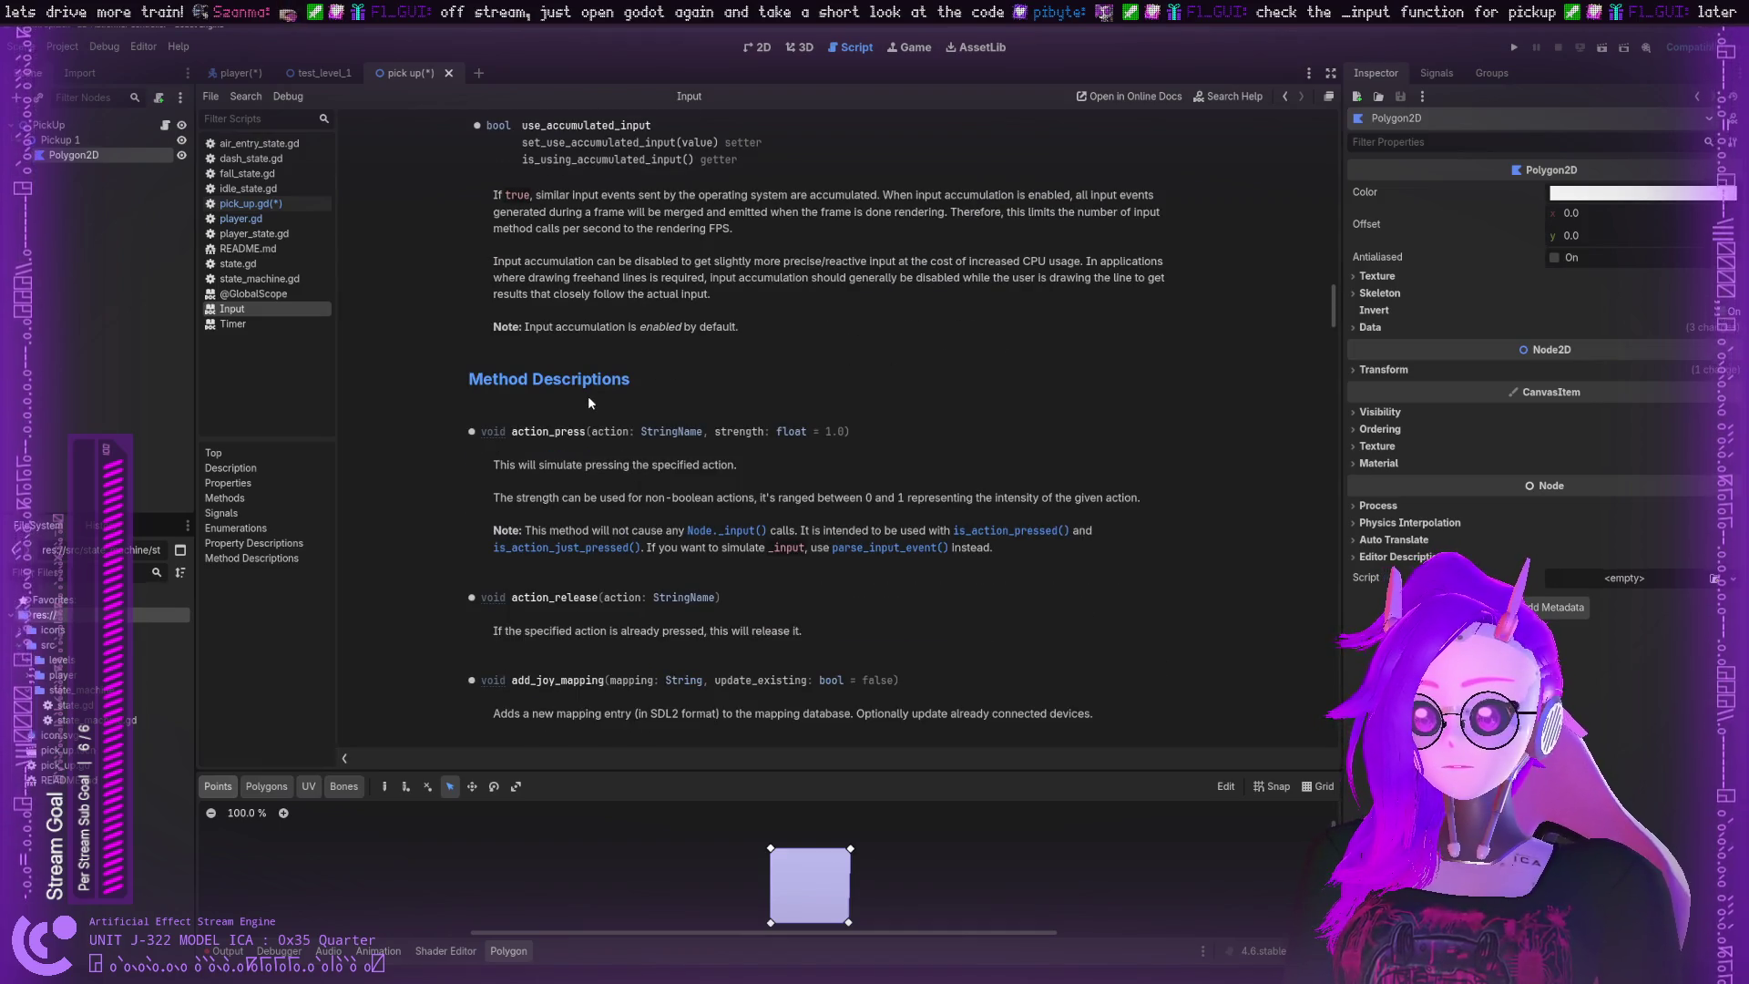
scroll(587, 401, "down", 2)
scroll(585, 395, "down", 6)
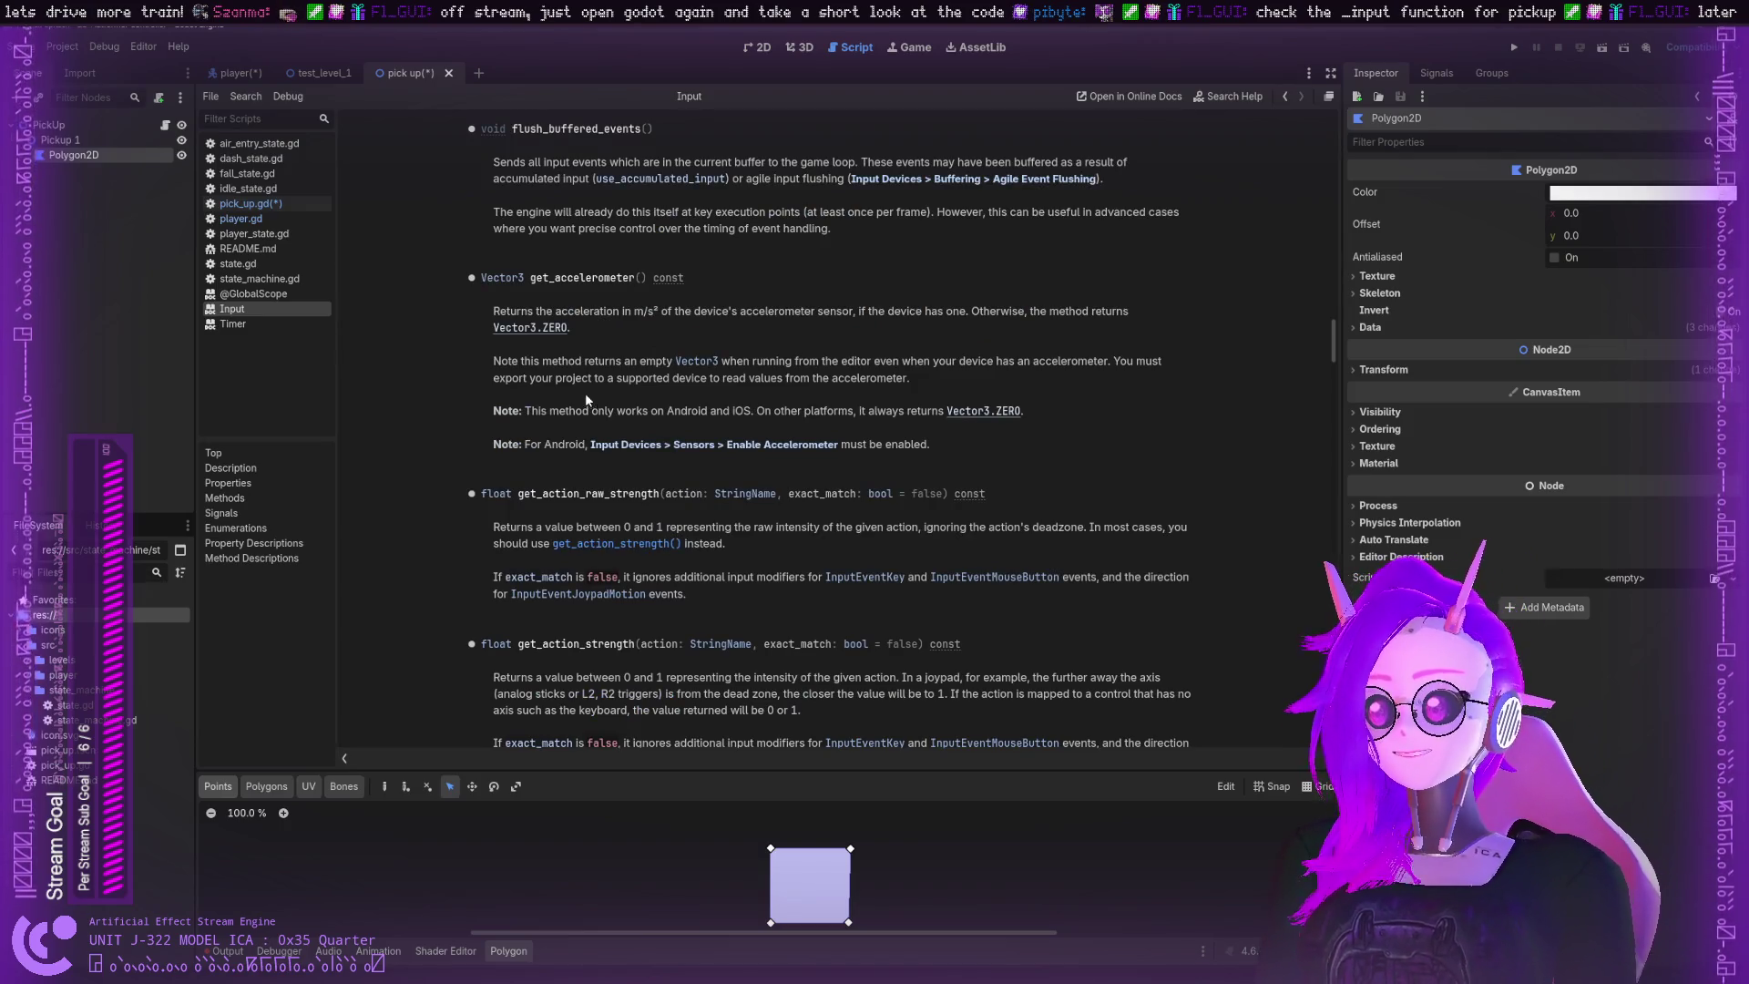
scroll(584, 397, "up", 1)
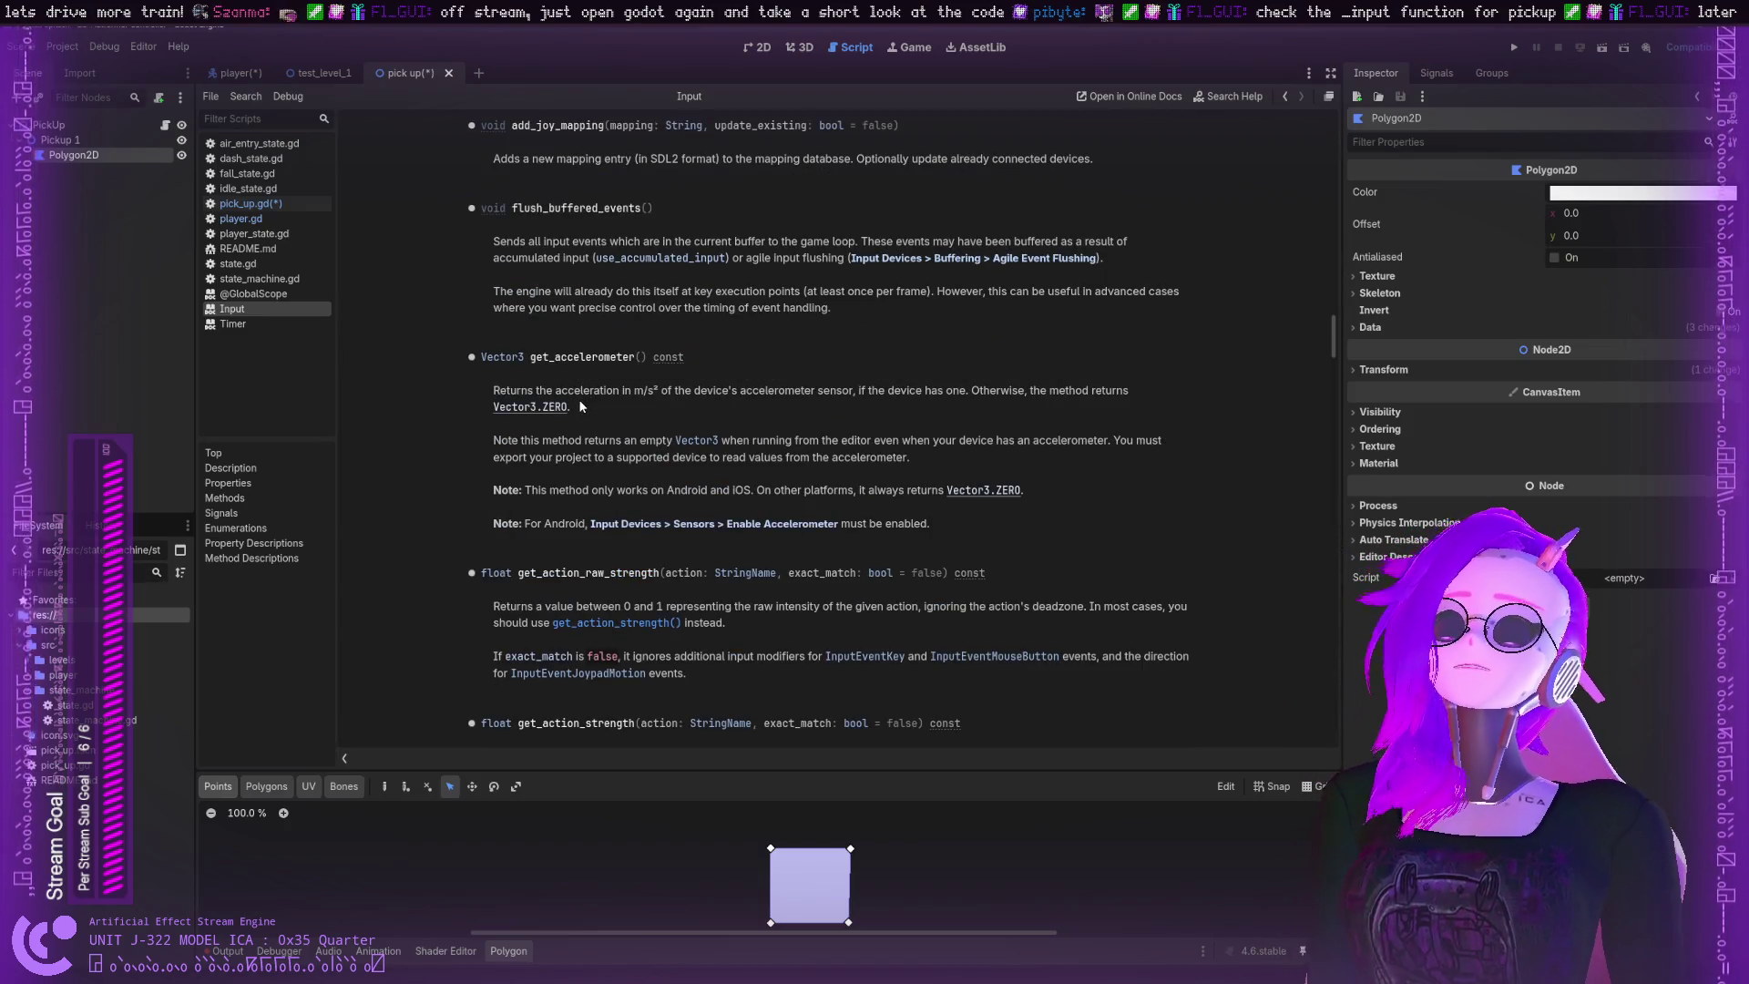